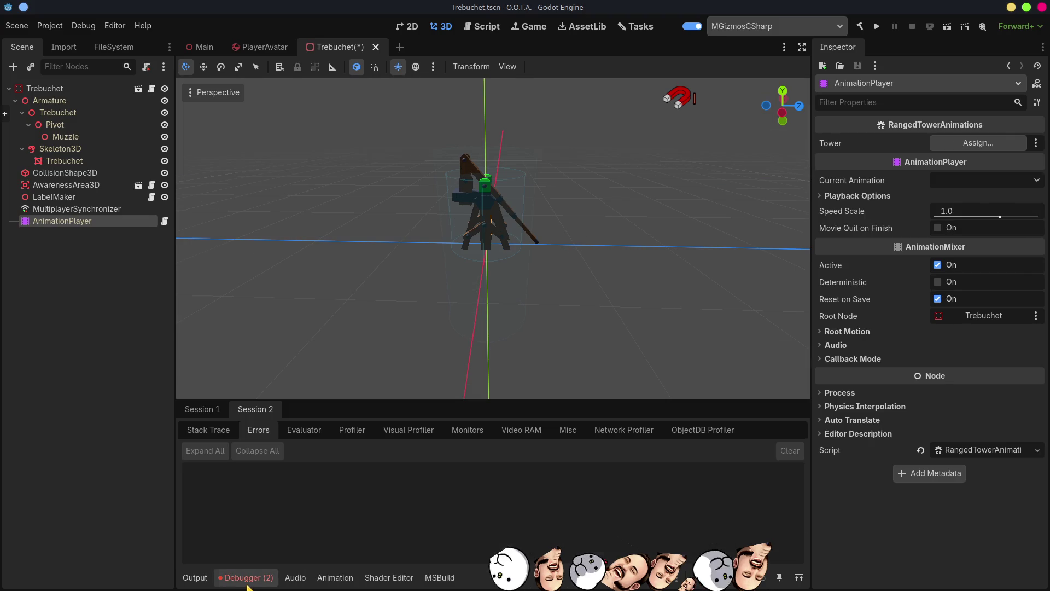
Step: Empty the Session 1 debugger error list, deselect all nodes, and save Trebuchet.tscn
left_click(203, 409)
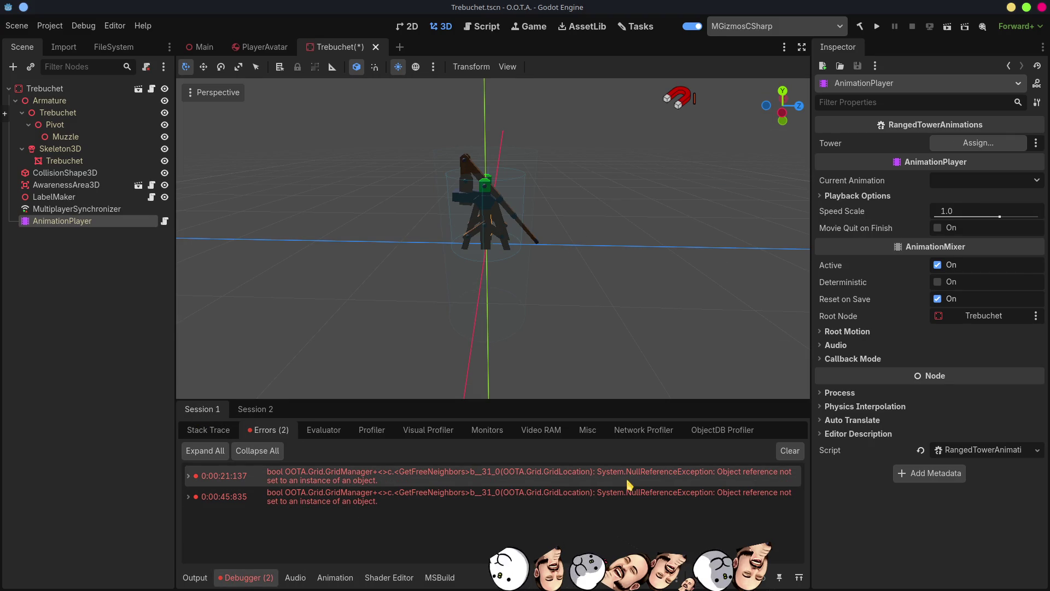
left_click(777, 456)
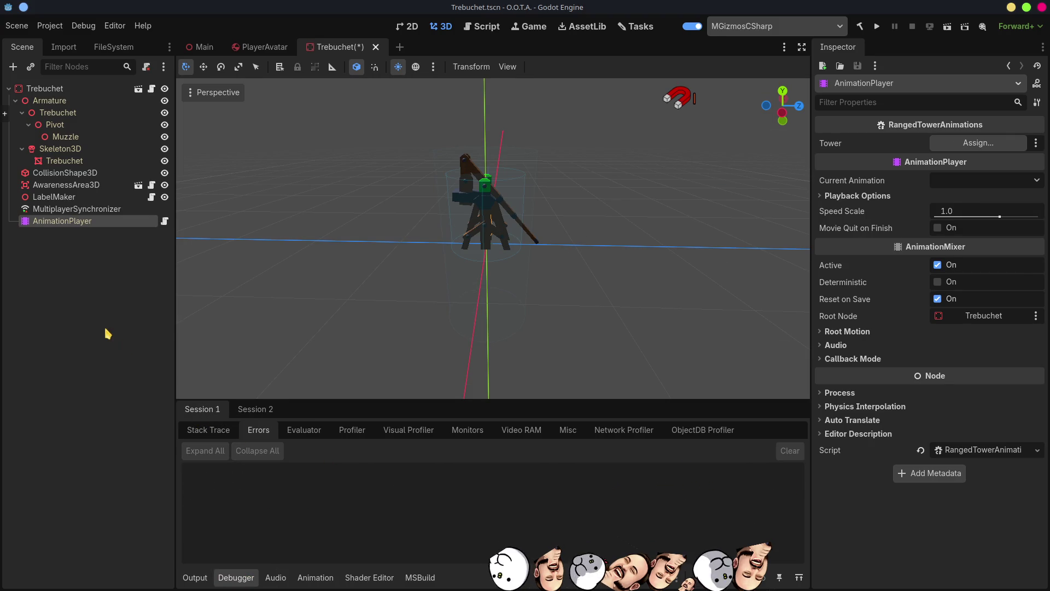
left_click(107, 332)
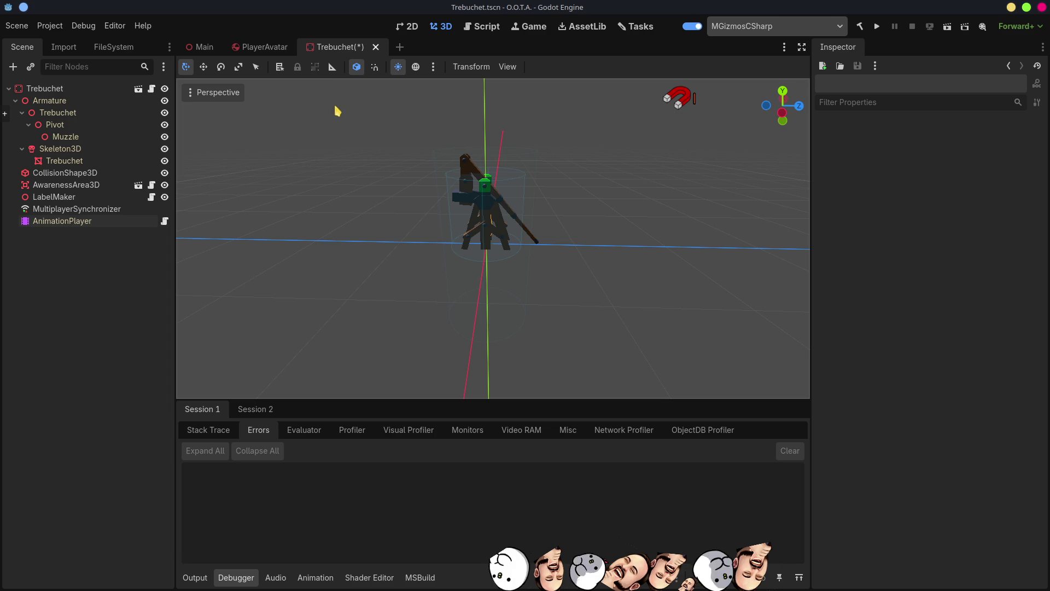
key("ctrl+s")
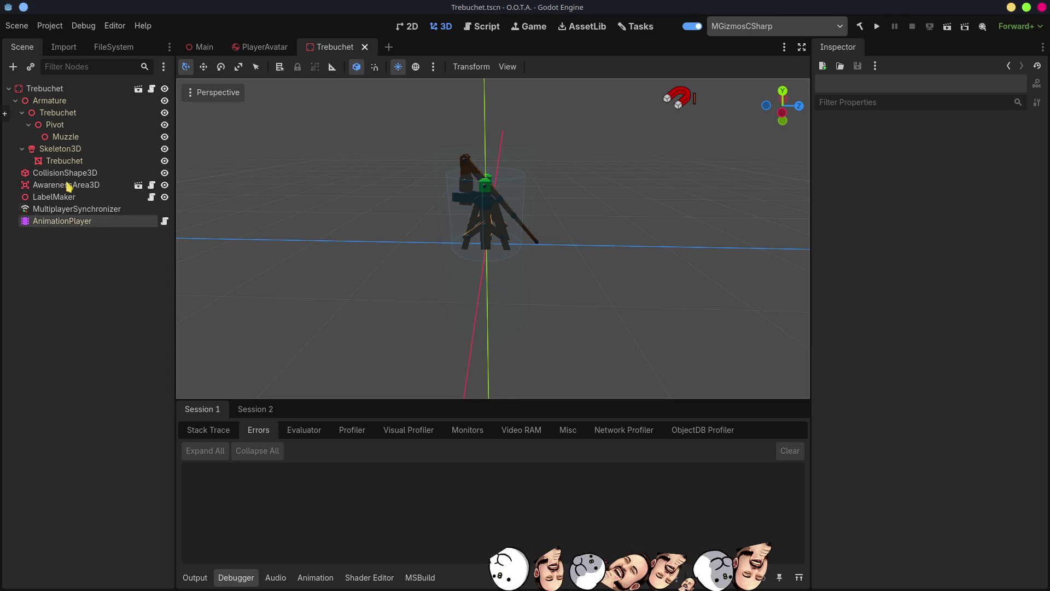
Step: Assign the Trebuchet root node to the AnimationPlayer's Tower property
left_click(62, 221)
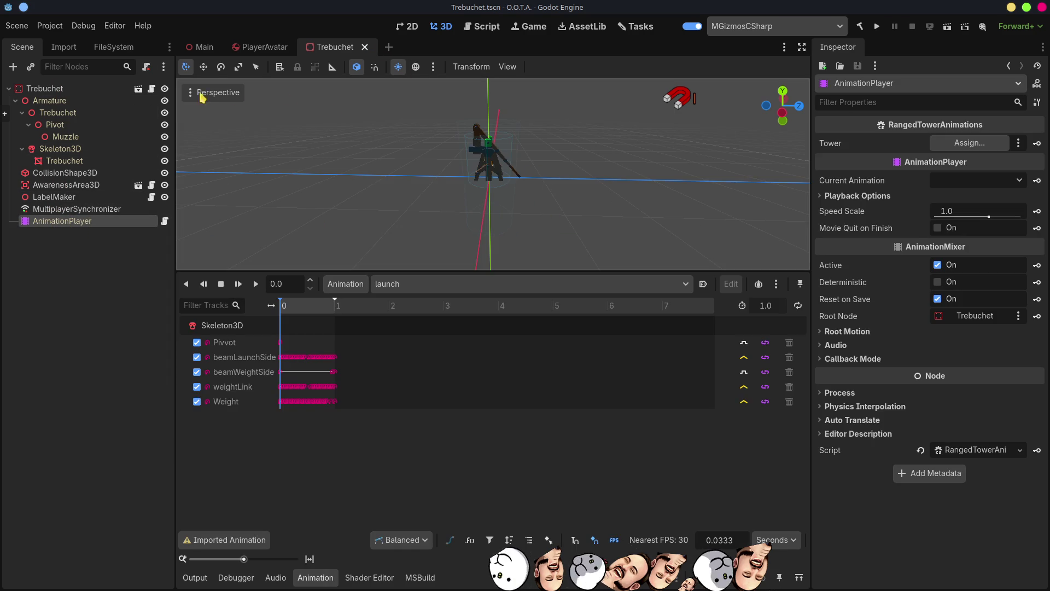
left_click_drag(93, 89, 973, 143)
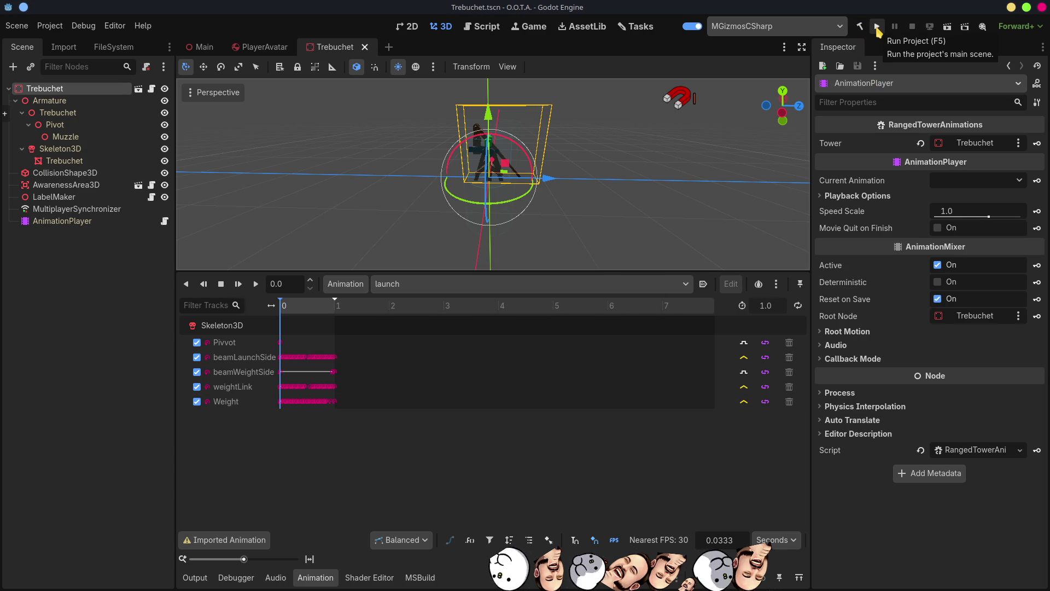
Step: In the Main scene, set GameLogic's Start Gold to 1000, then run the project
left_click(202, 47)
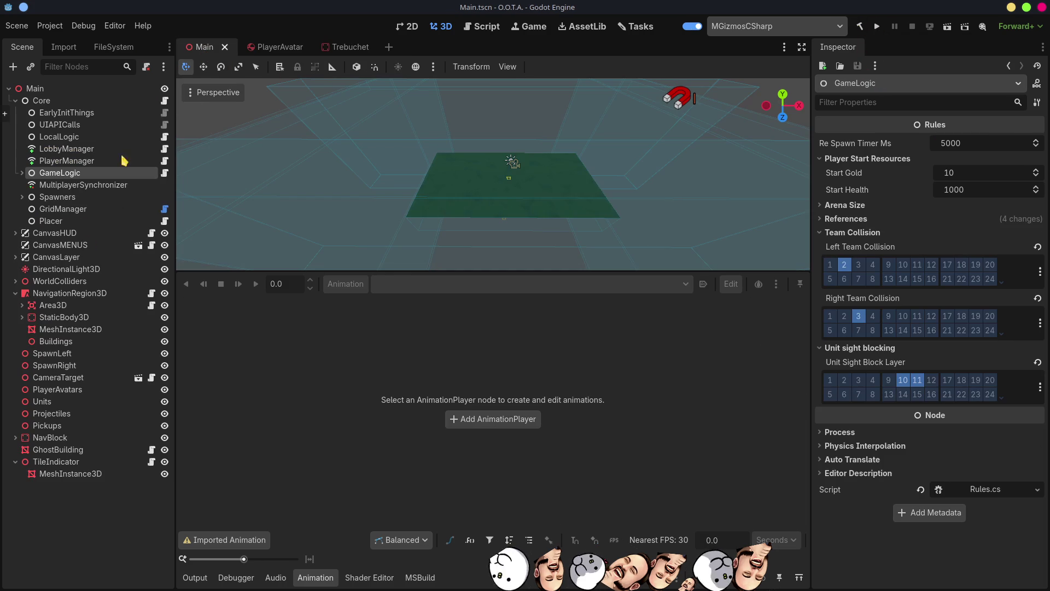
left_click(70, 161)
left_click(74, 173)
left_click(971, 176)
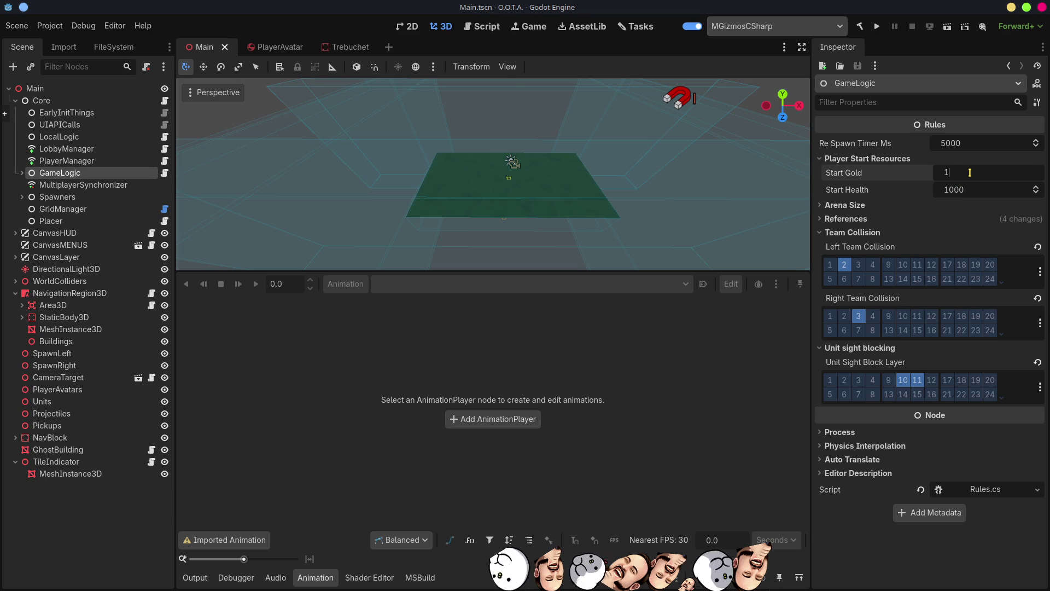
type("00")
key("Return")
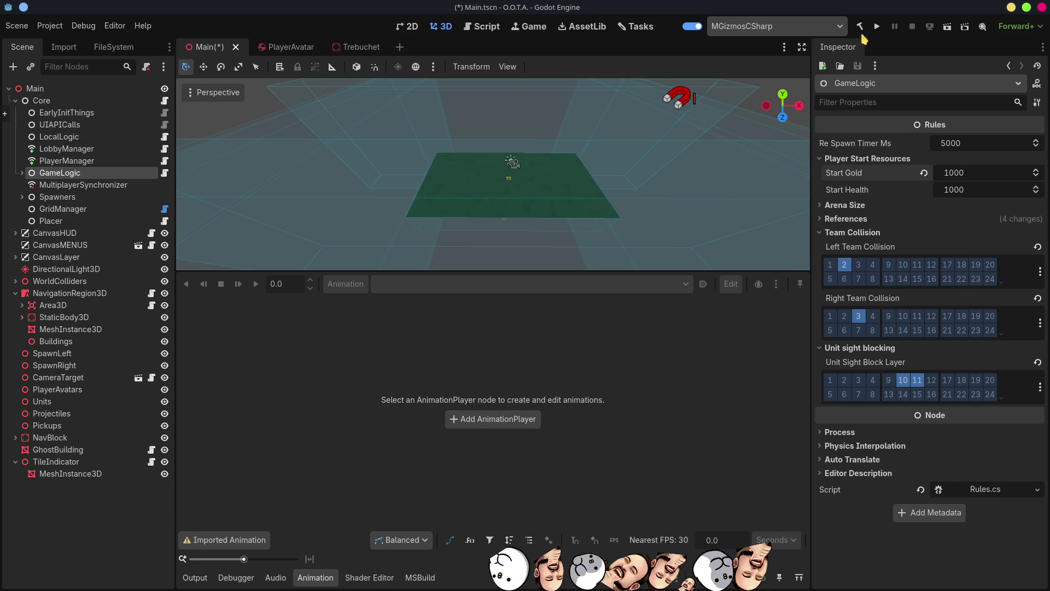
left_click(876, 26)
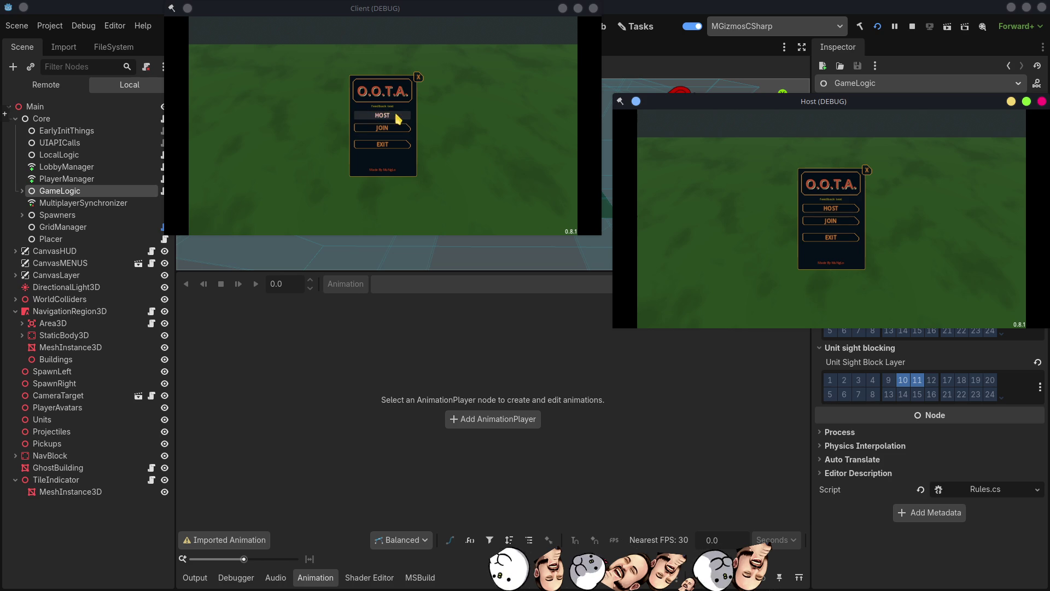
Step: Host a match from the Client window, close the Host window, maximize the client, and ready Player-1
left_click(398, 119)
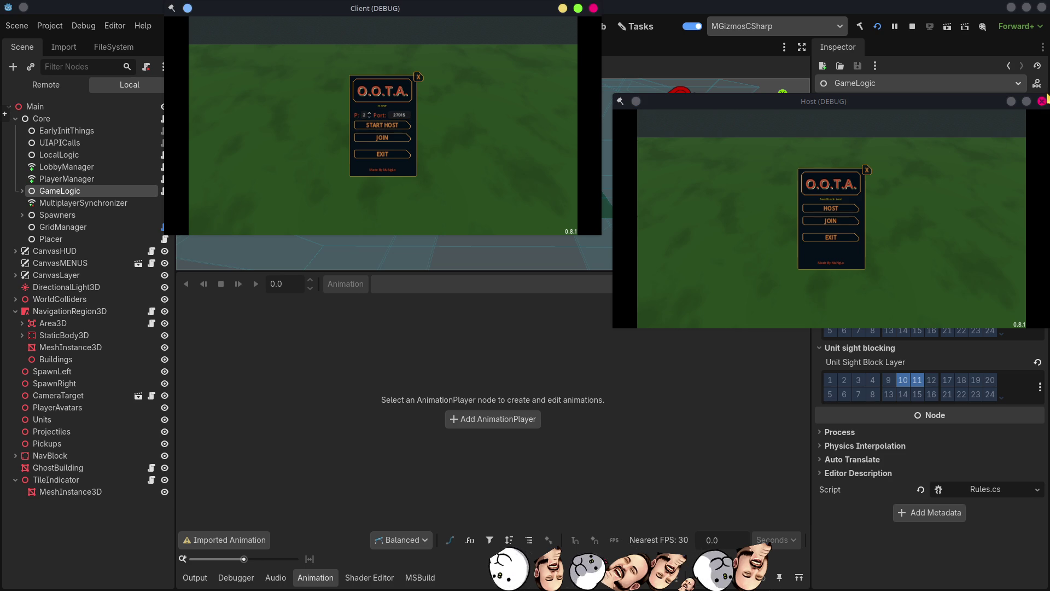
left_click(1042, 101)
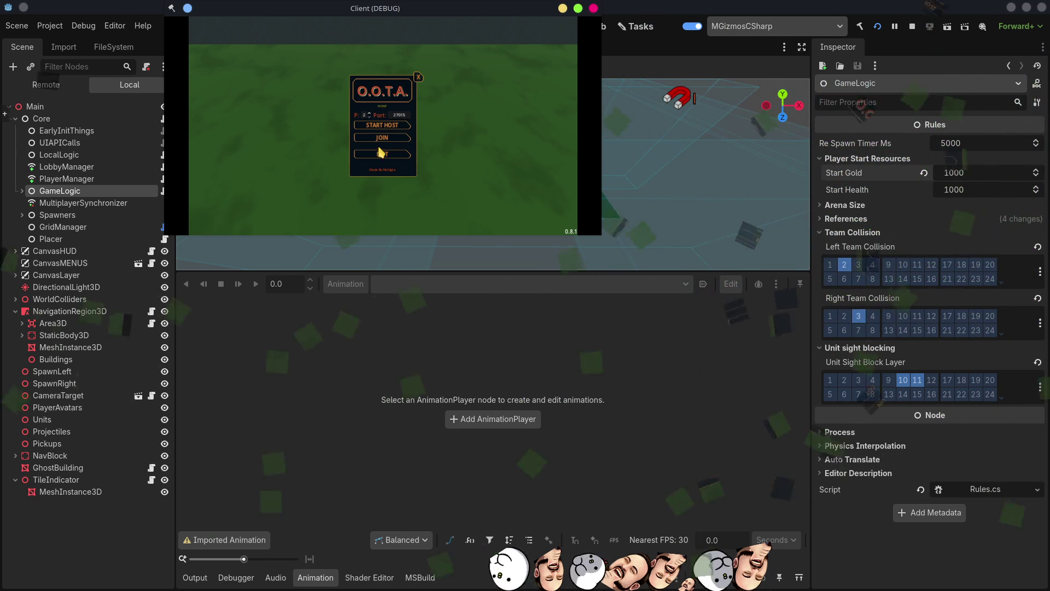
left_click(382, 125)
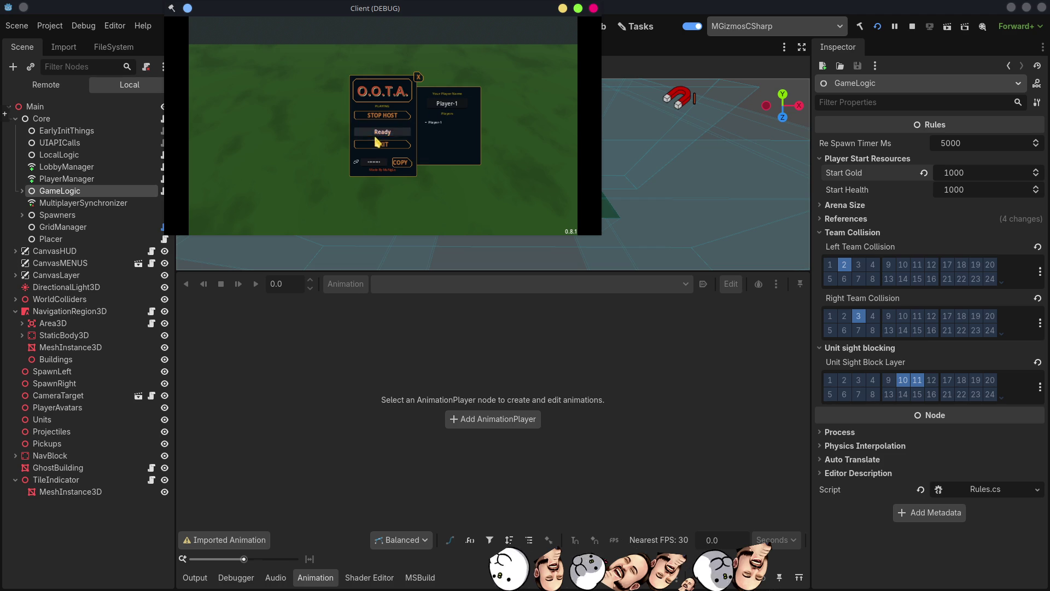
left_click(578, 8)
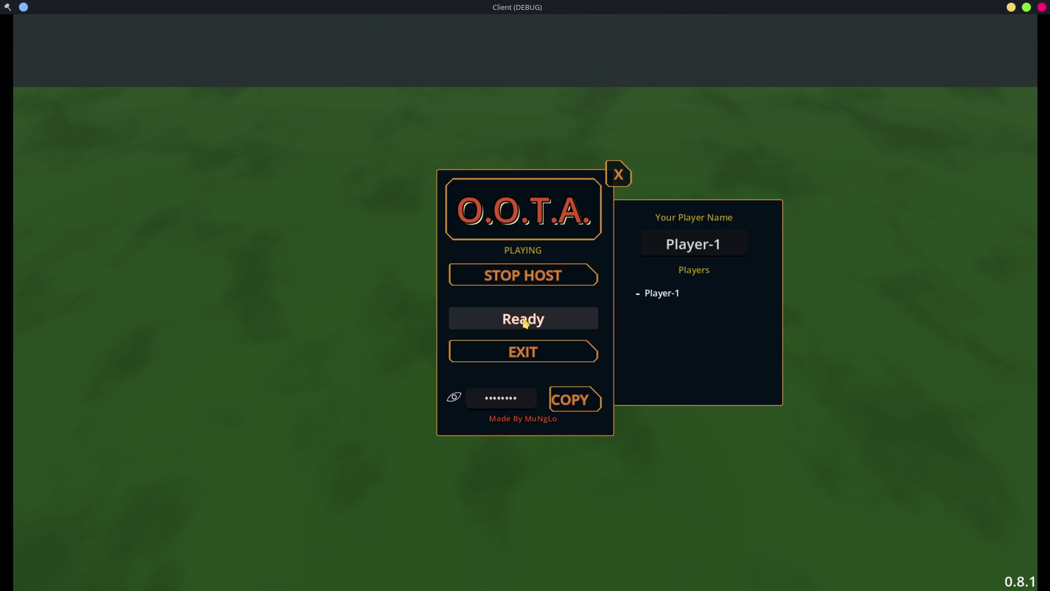
left_click(525, 322)
Step: Move Player-1 right across the field and build a tower beside them
right_click(546, 322)
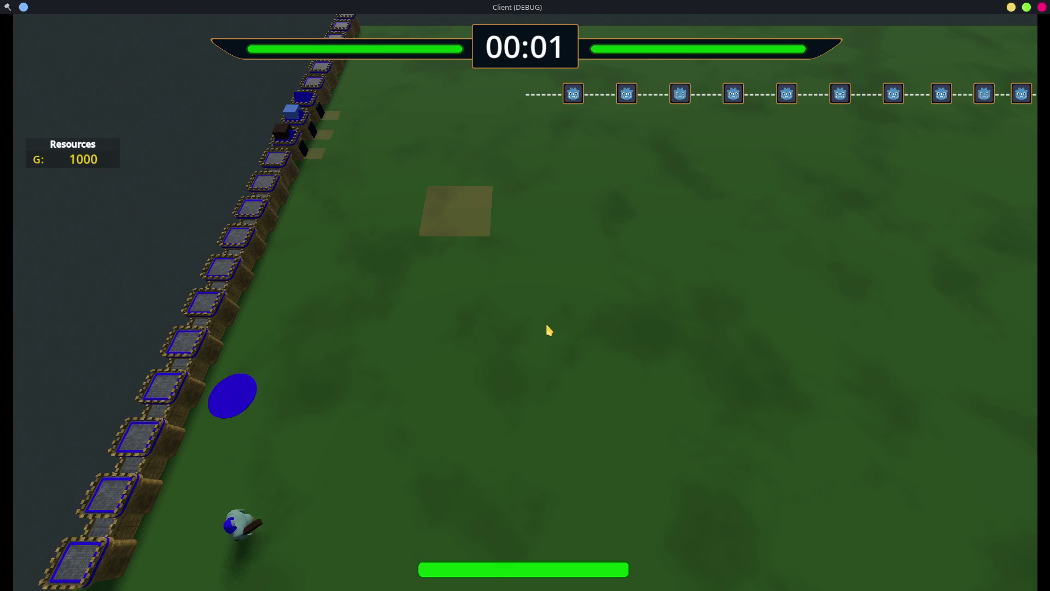
right_click(718, 334)
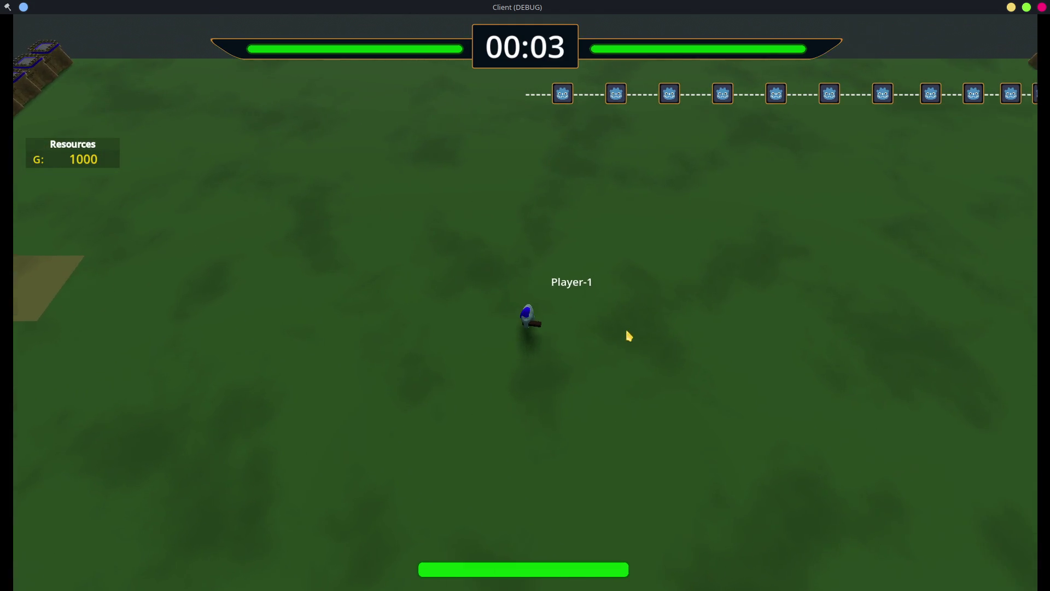
key("b")
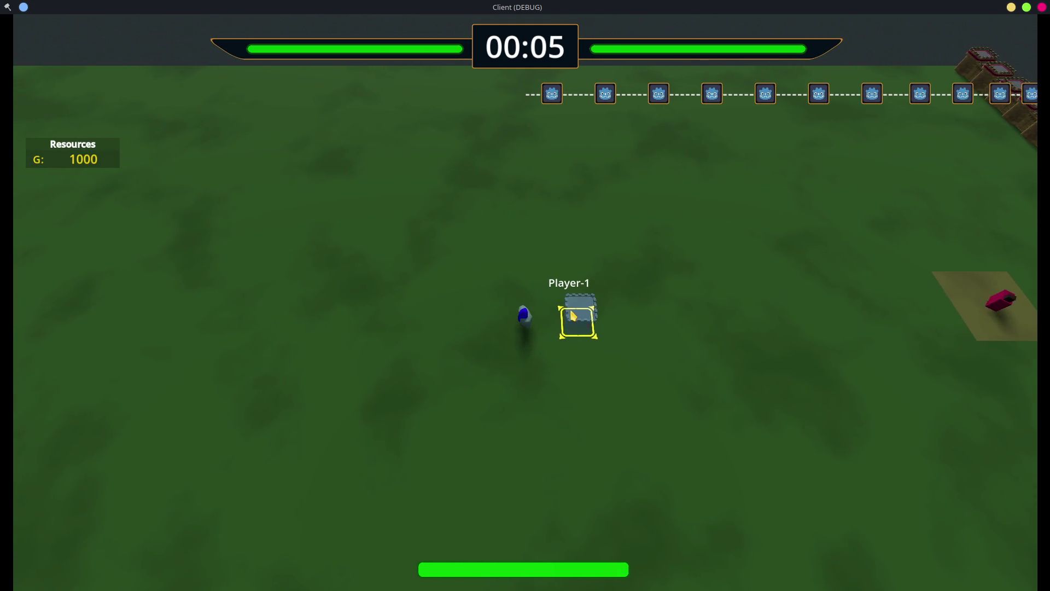
left_click(579, 316)
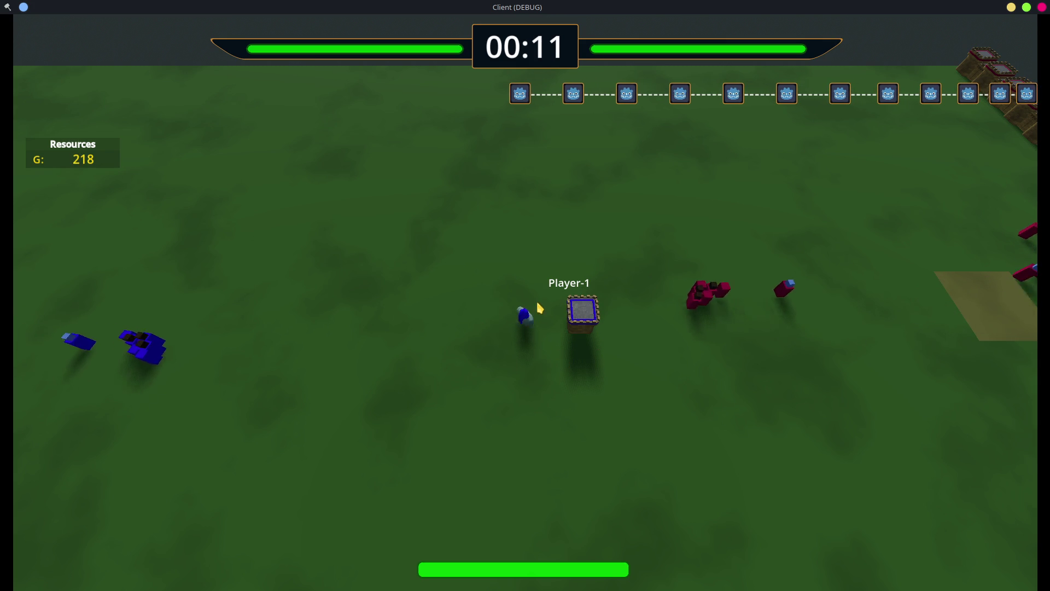
Step: Walk Player-1 down, left toward the bases, then right toward the enemy units
key("s")
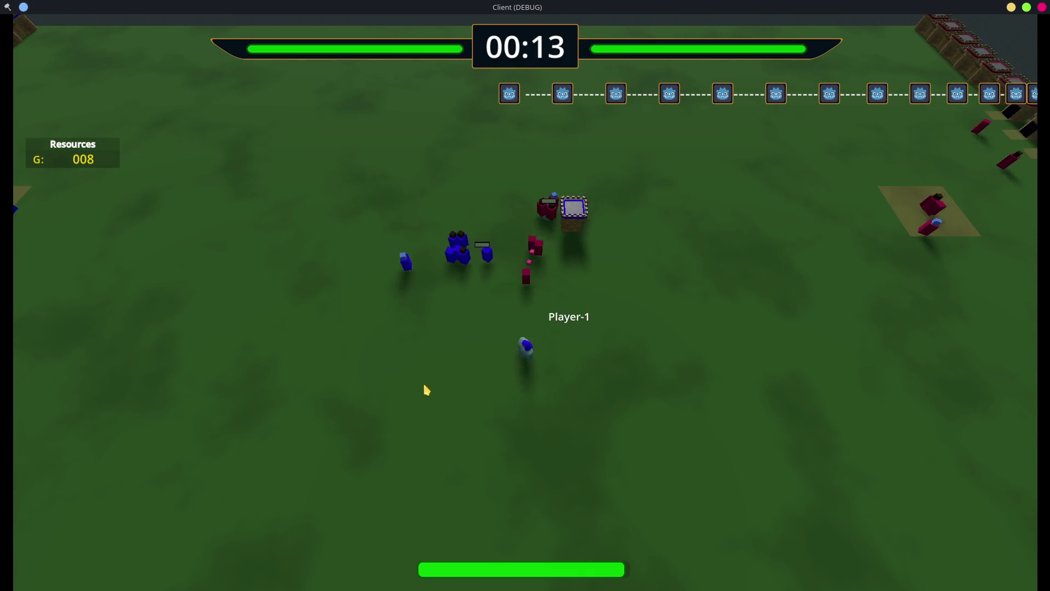
key("a")
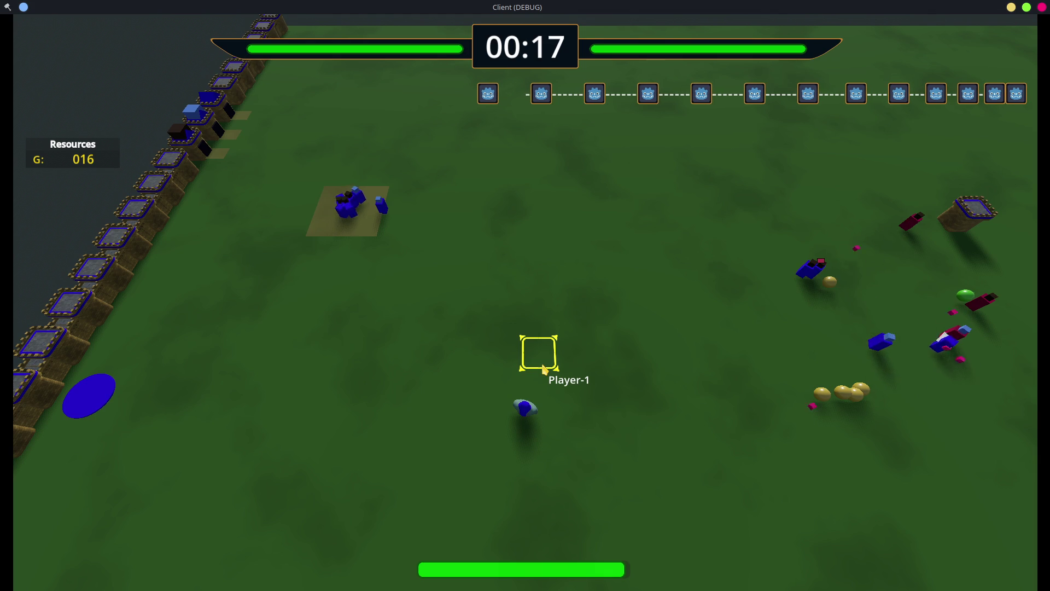
key("d")
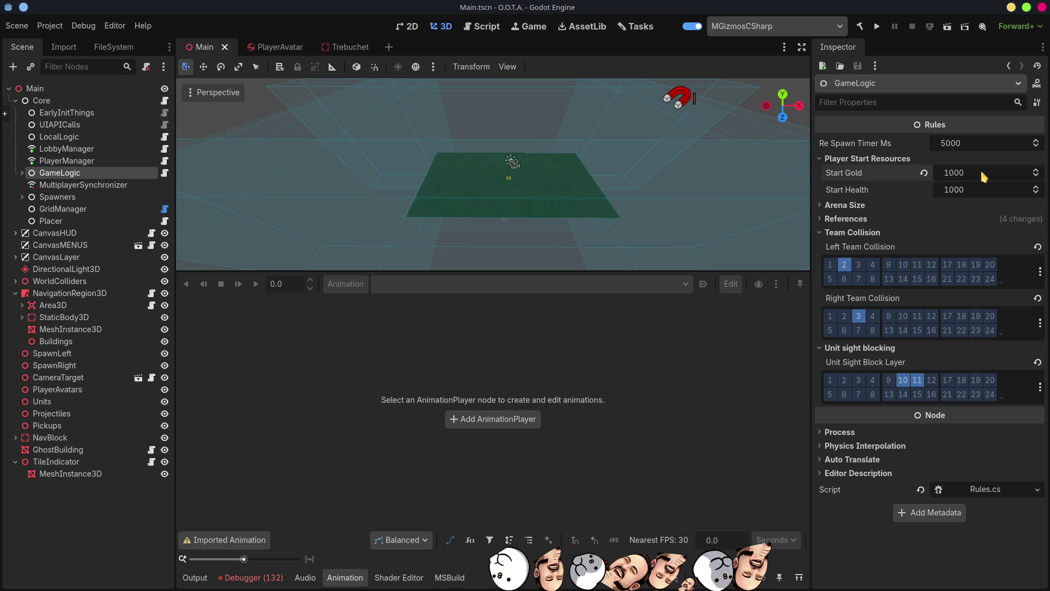
Step: Revert and re-enter Start Gold as 1000, save Main.tscn, and relaunch the game
left_click(925, 174)
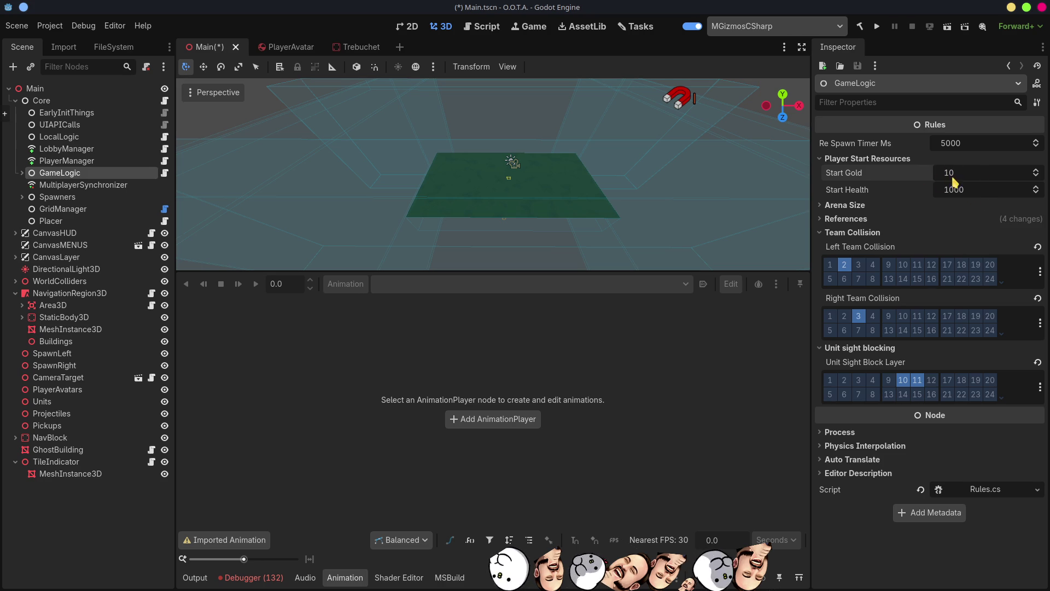
left_click(961, 180)
type("00")
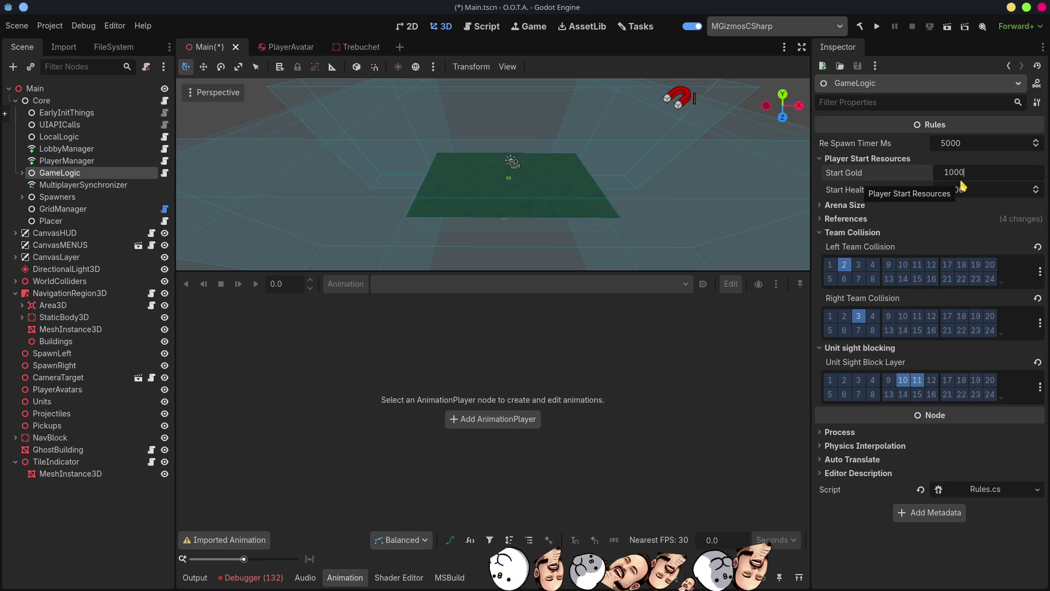
key("ctrl+s")
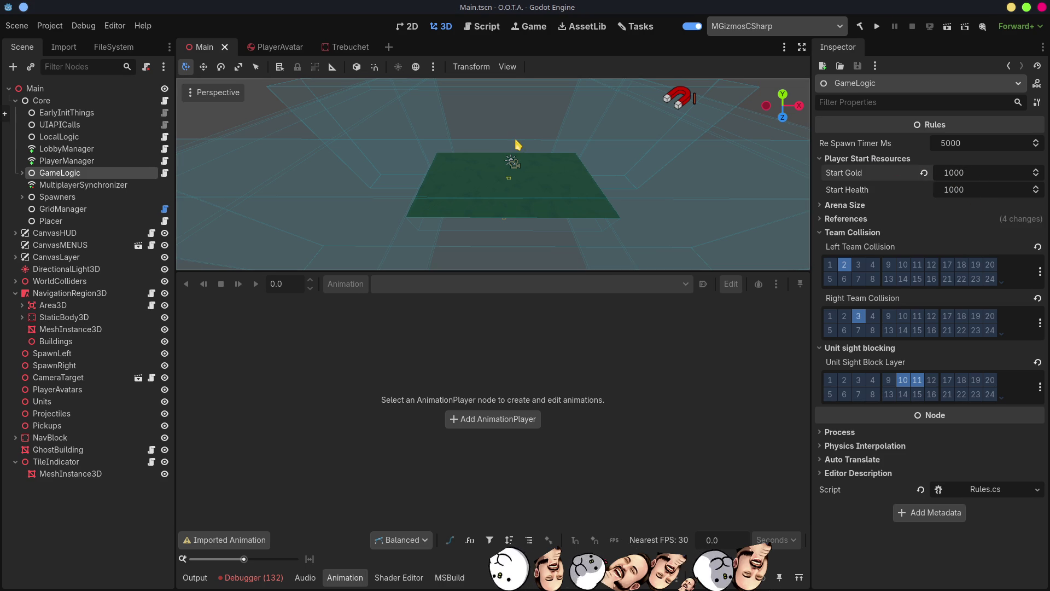
left_click(877, 27)
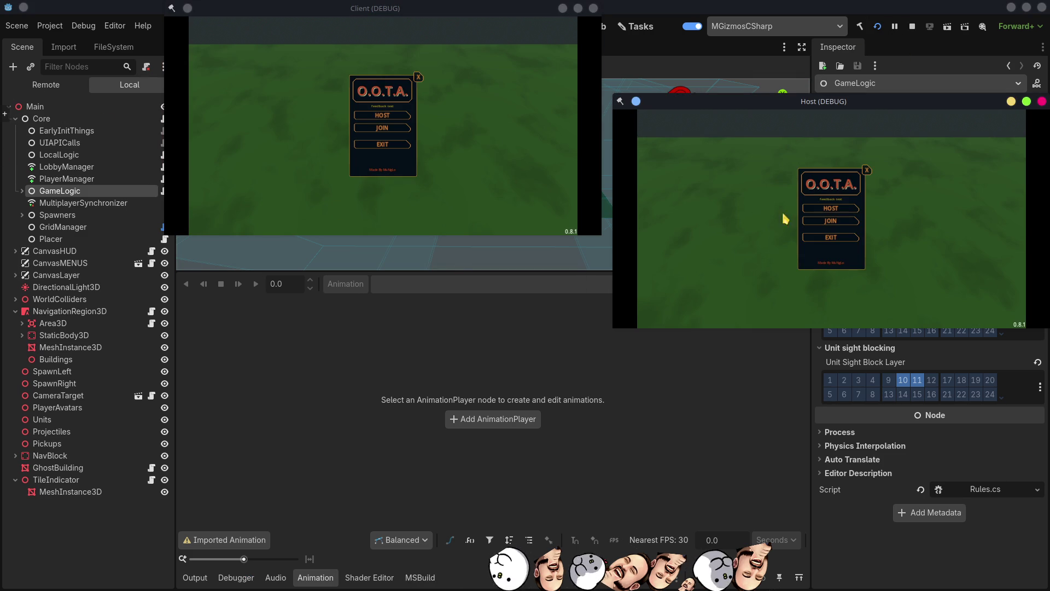
Step: Host a new match, enter it ready, and maximize the client window
left_click(375, 116)
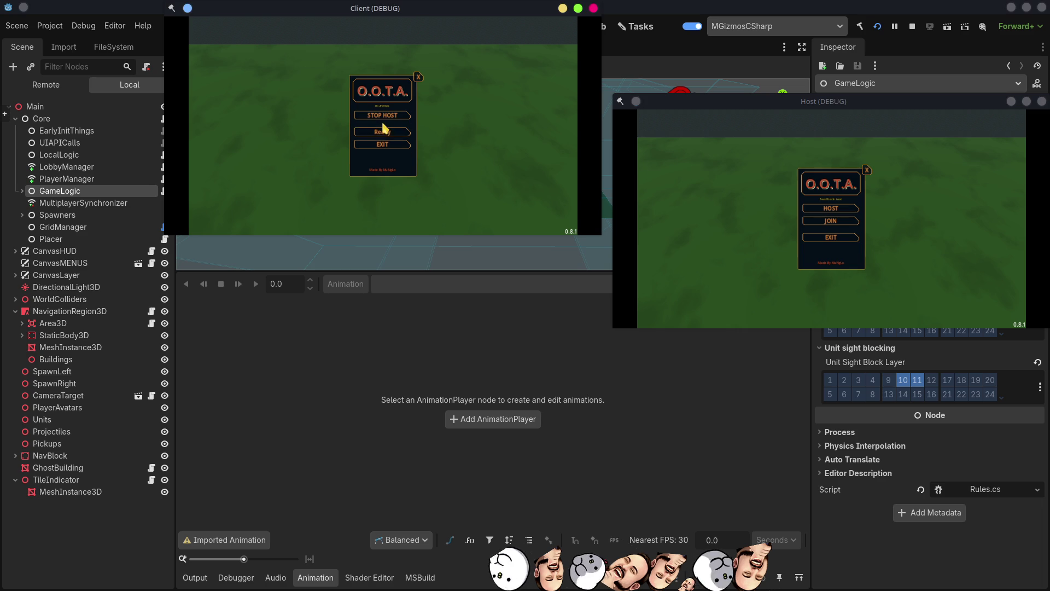
left_click(383, 134)
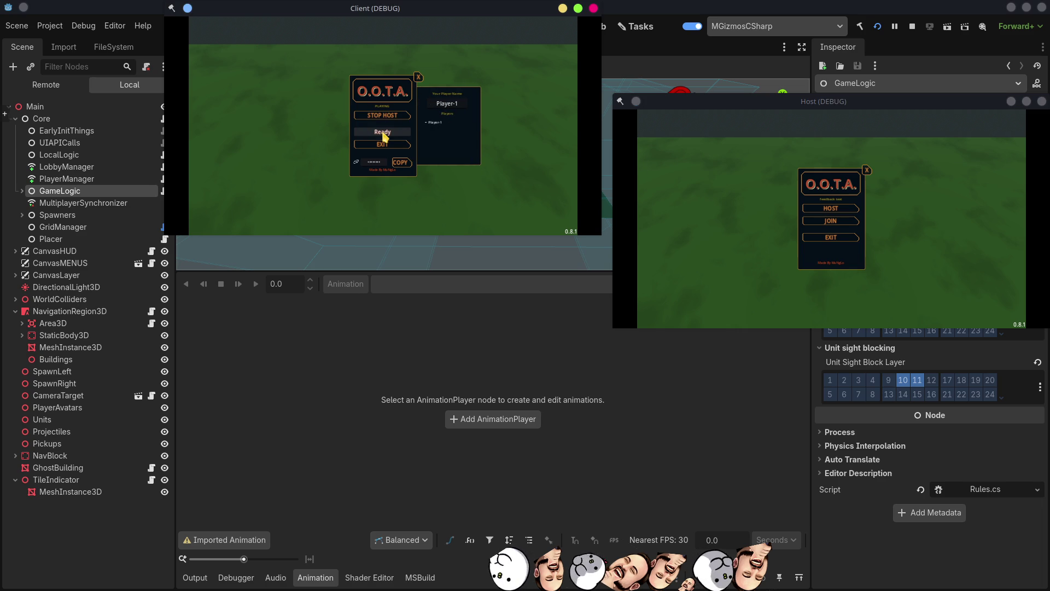
left_click(578, 9)
Step: Place two walls beside Player-1 with a tower on each, then close the client window
key("a")
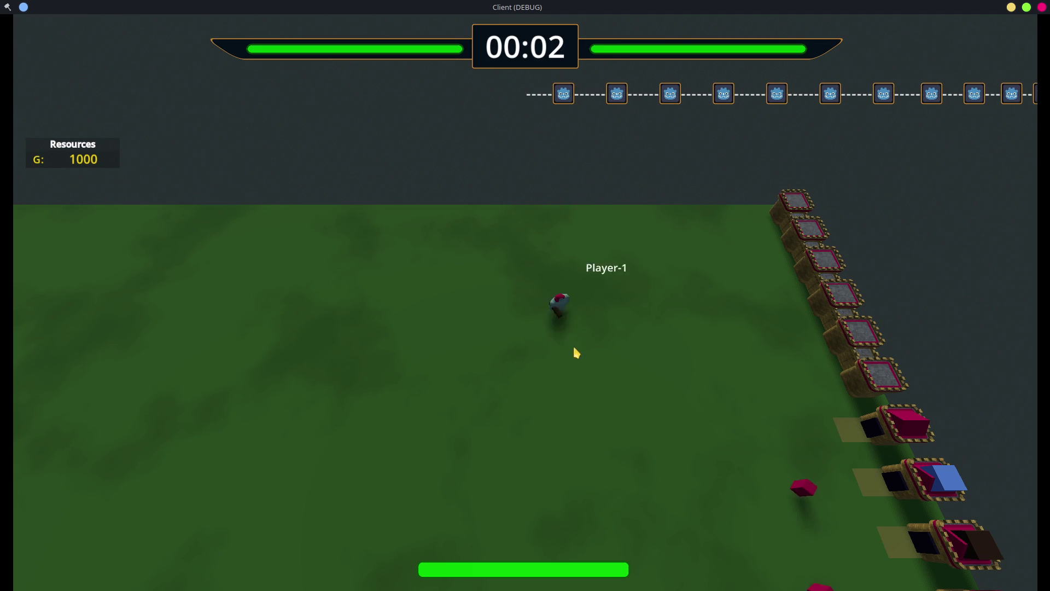
left_click(485, 332)
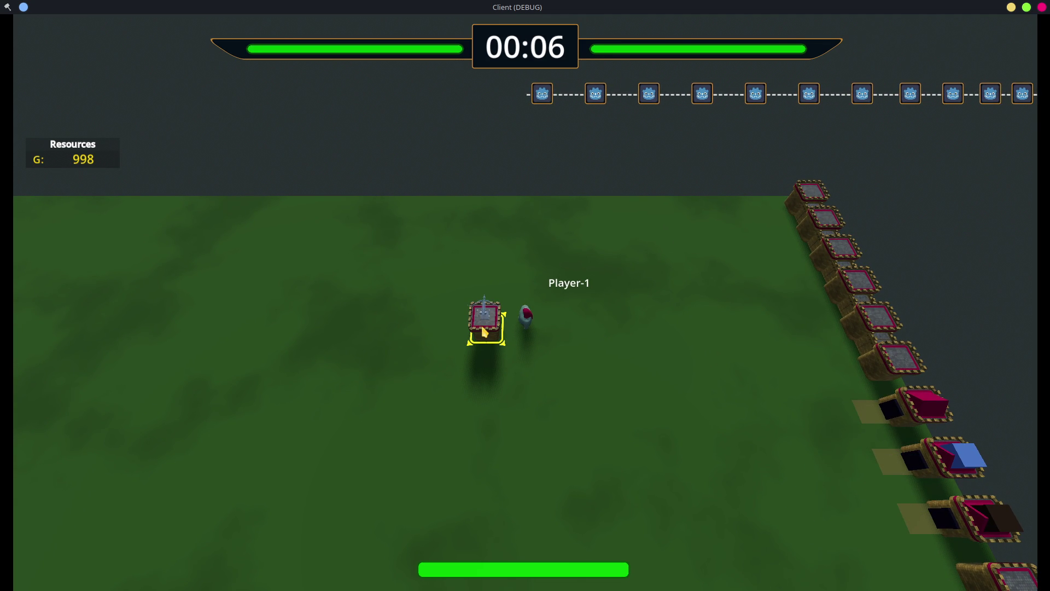
left_click(485, 332)
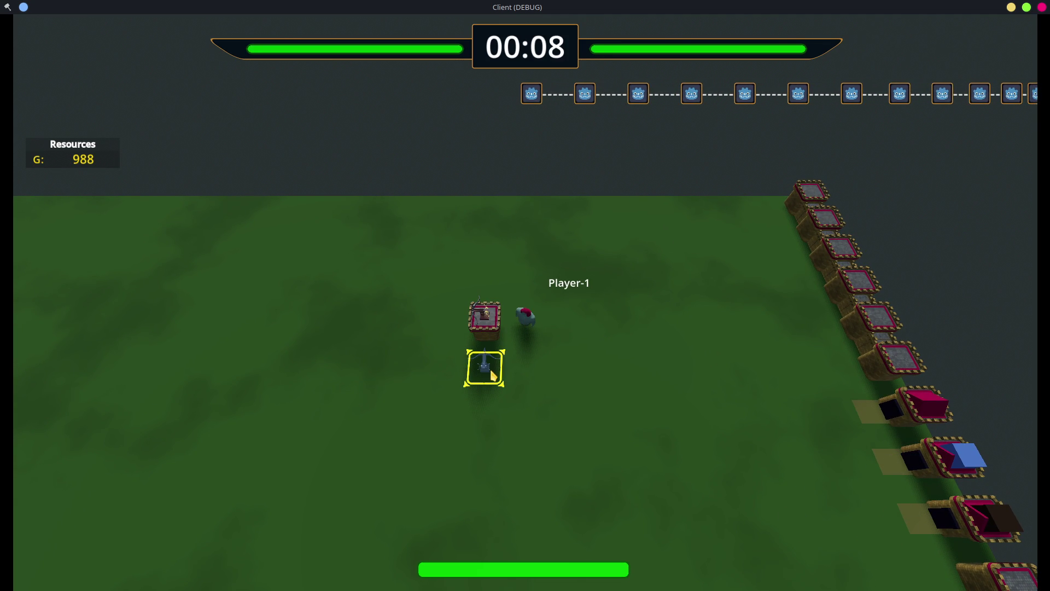
left_click(493, 375)
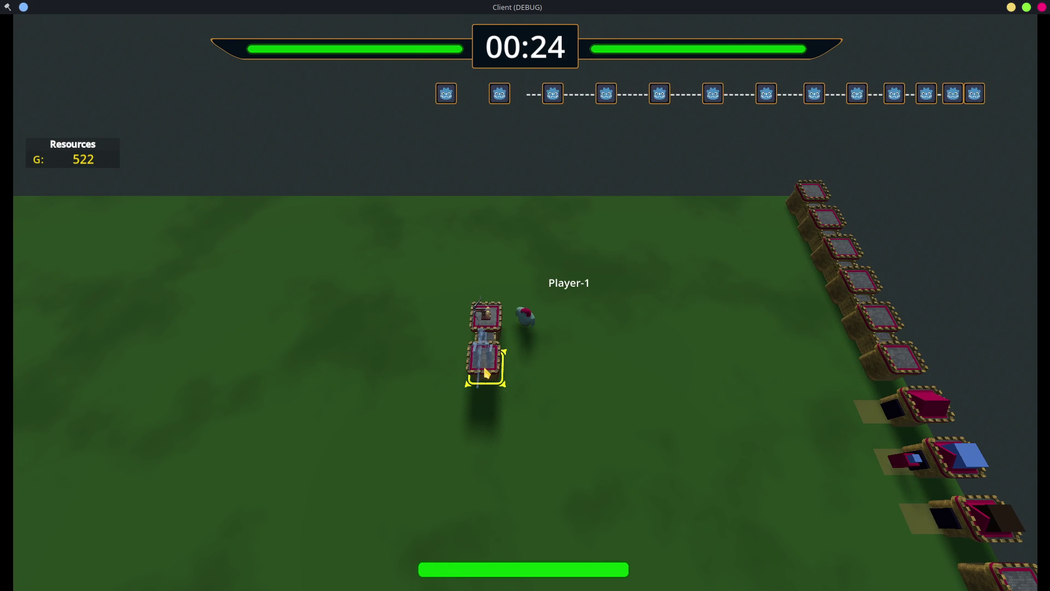
left_click(486, 371)
left_click(489, 373)
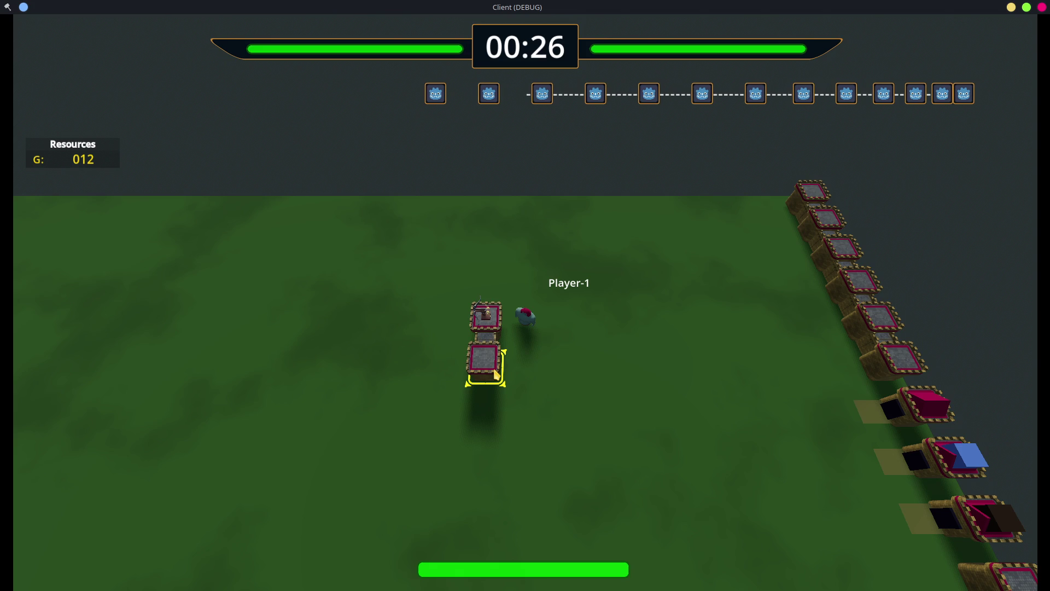
key("d")
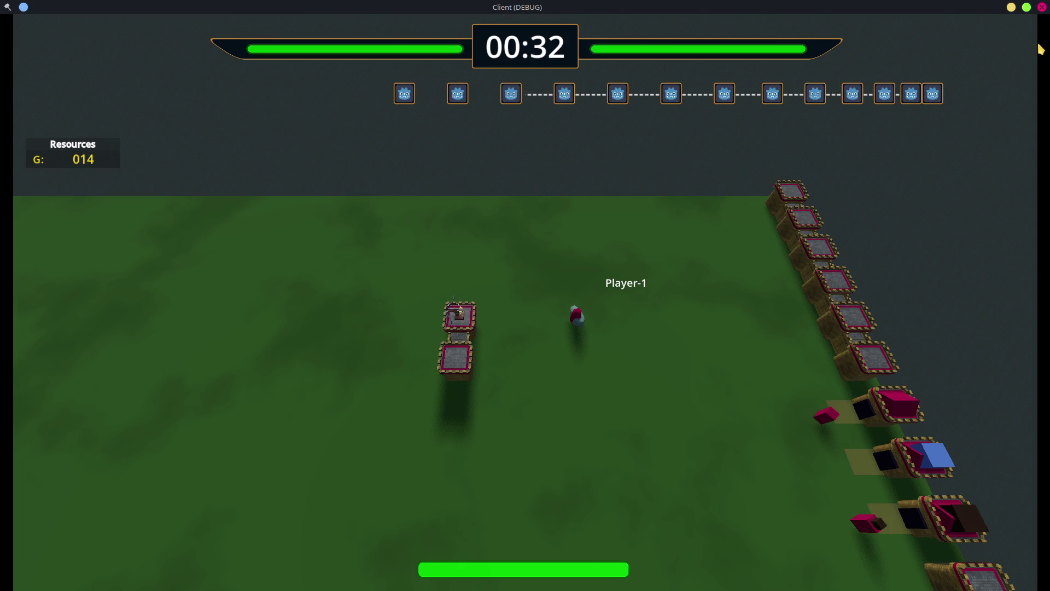
left_click(1042, 7)
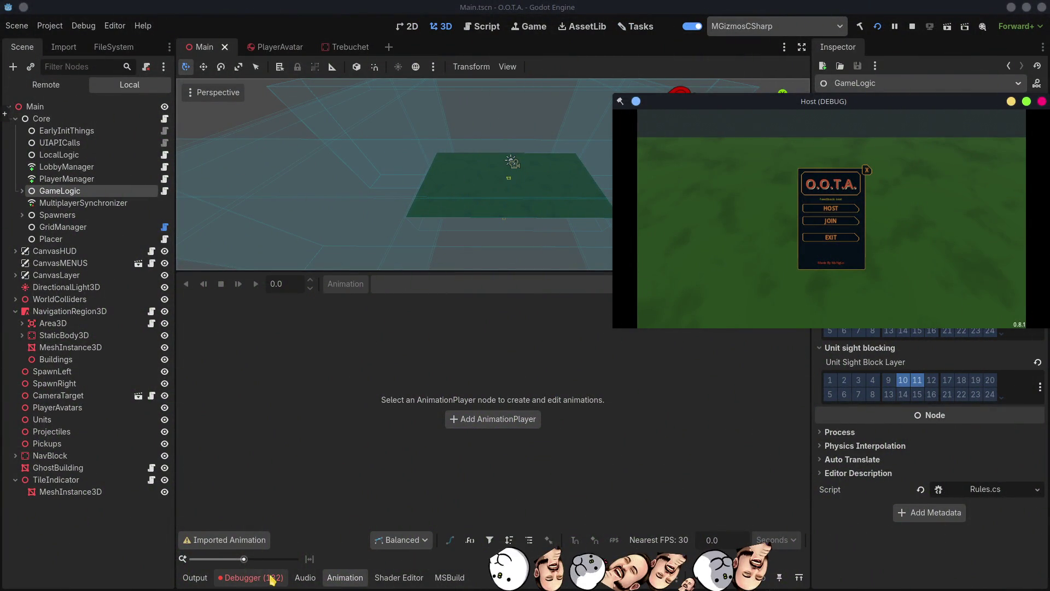
Step: Expand the first NullReferenceException error and open its source at BuildingBaseClass.cs line 133
left_click(280, 575)
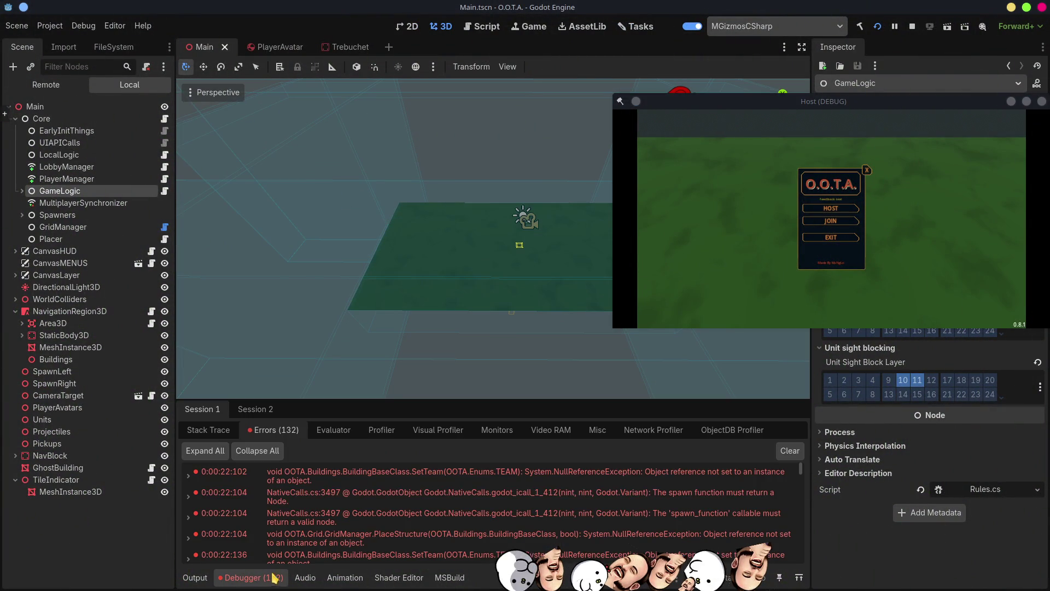
left_click(189, 476)
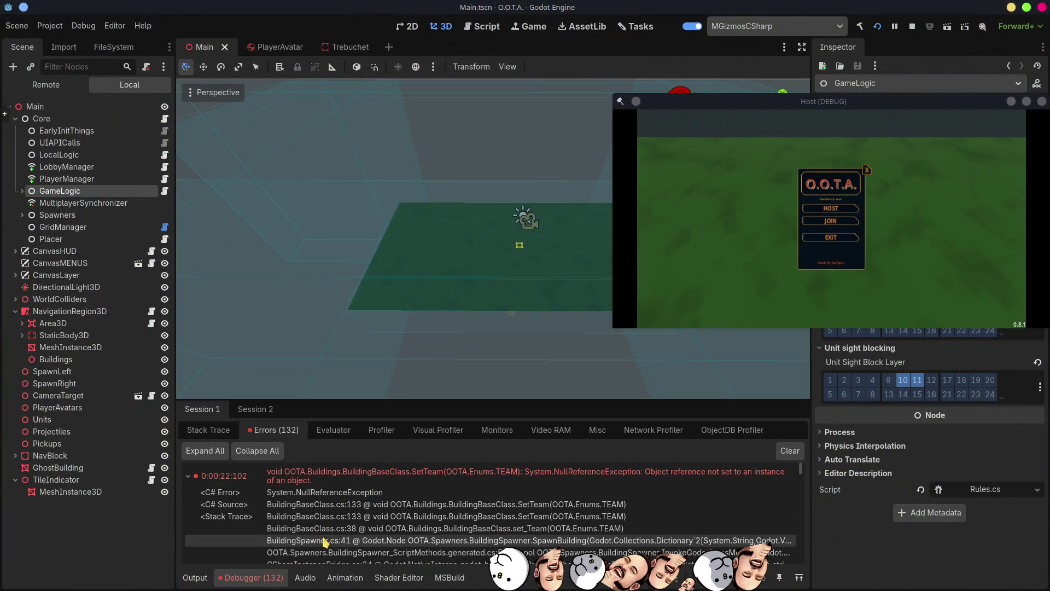
double_click(325, 509)
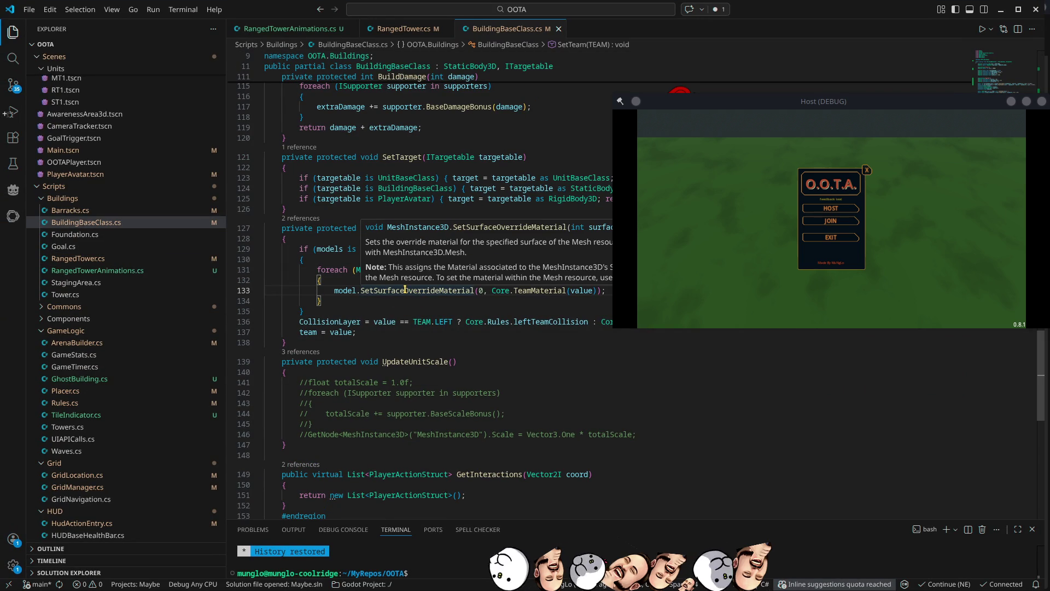
Step: Move the Host debug window to the screen centre and close it
mouse_move(1041, 103)
left_mouse_down()
mouse_move(724, 154)
mouse_move(892, 330)
left_mouse_up()
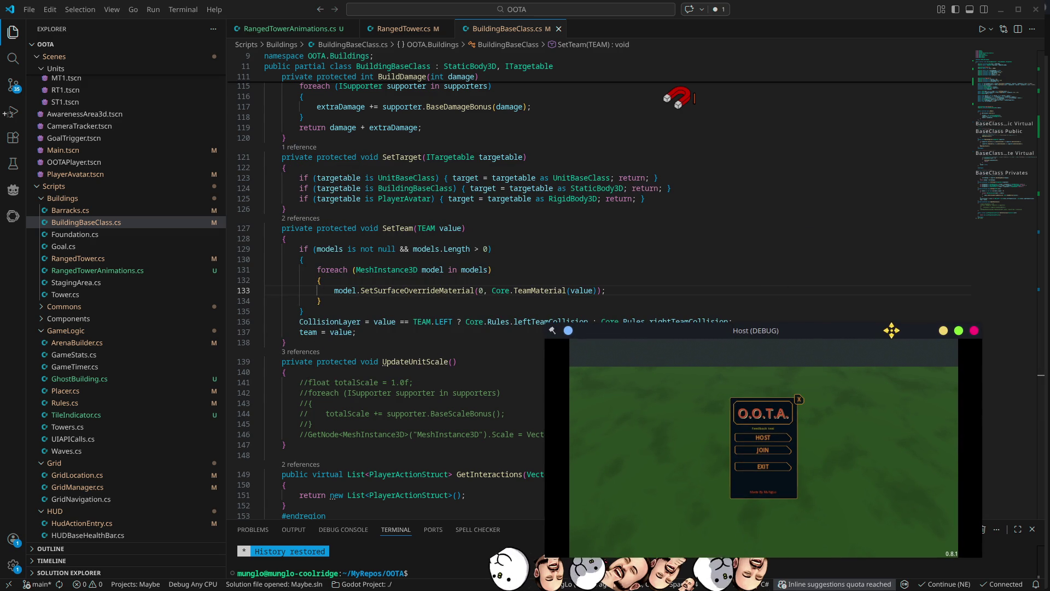
left_click(973, 330)
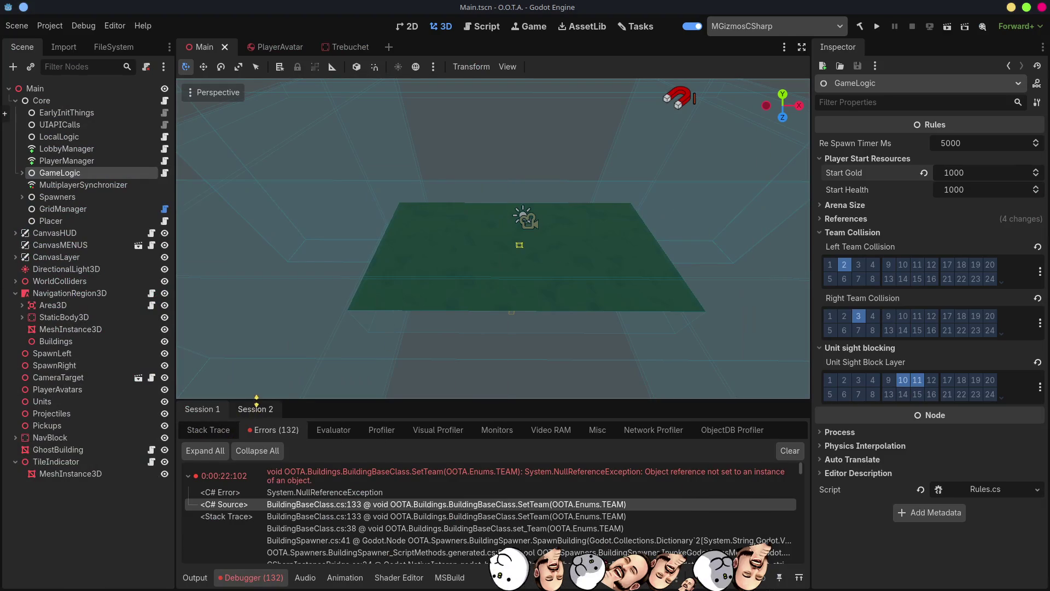
Step: Expand Team Meshes on the Trebuchet scene's root node, then show the desktop
left_click(358, 50)
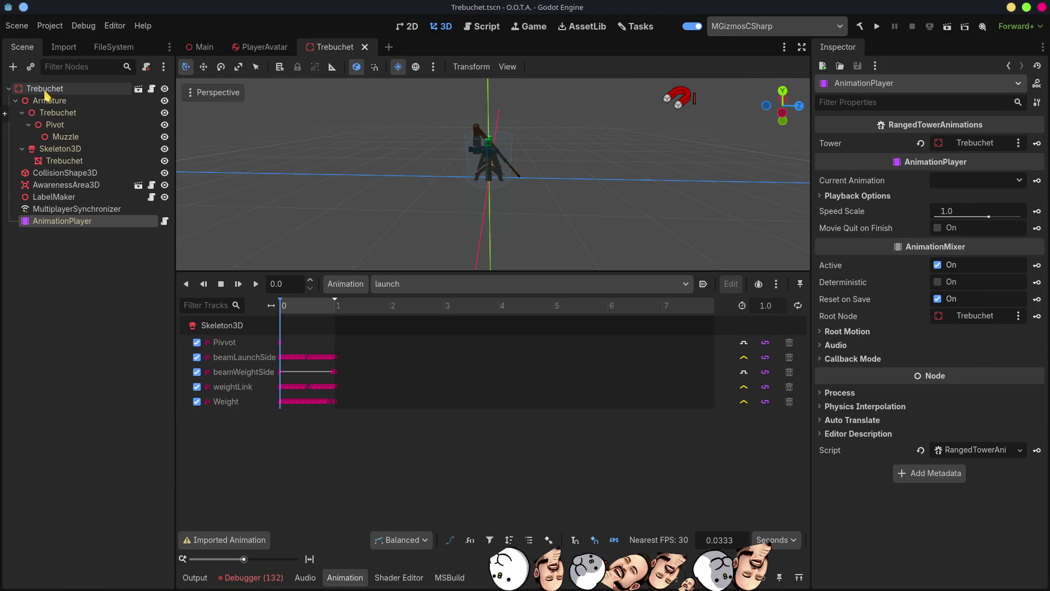
left_click(26, 89)
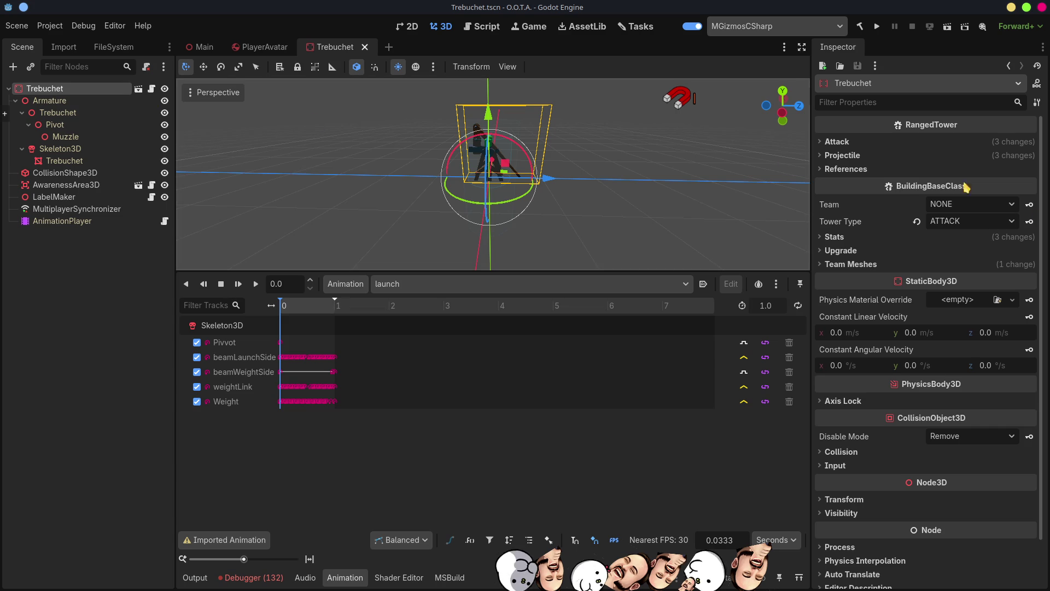
left_click(871, 265)
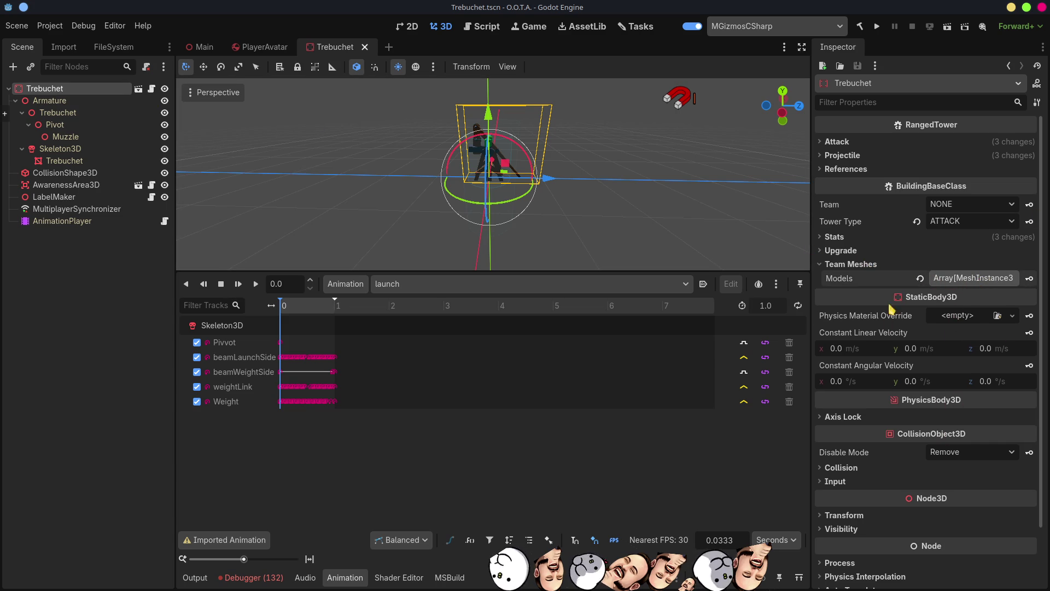
key("super+d")
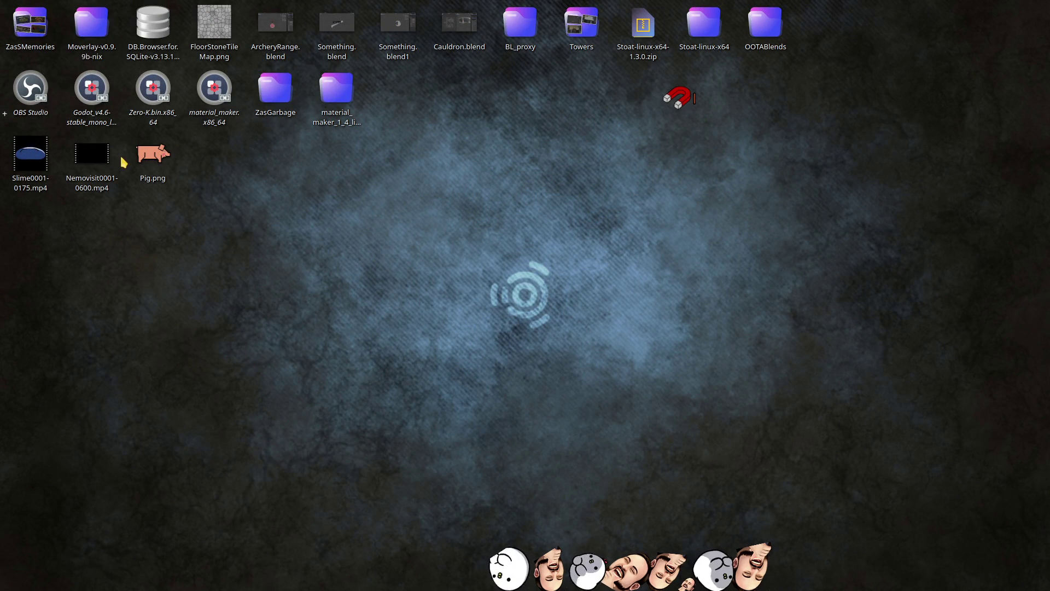
Step: Launch Godot and open the O.O.T.A. project from the Project Manager
double_click(108, 87)
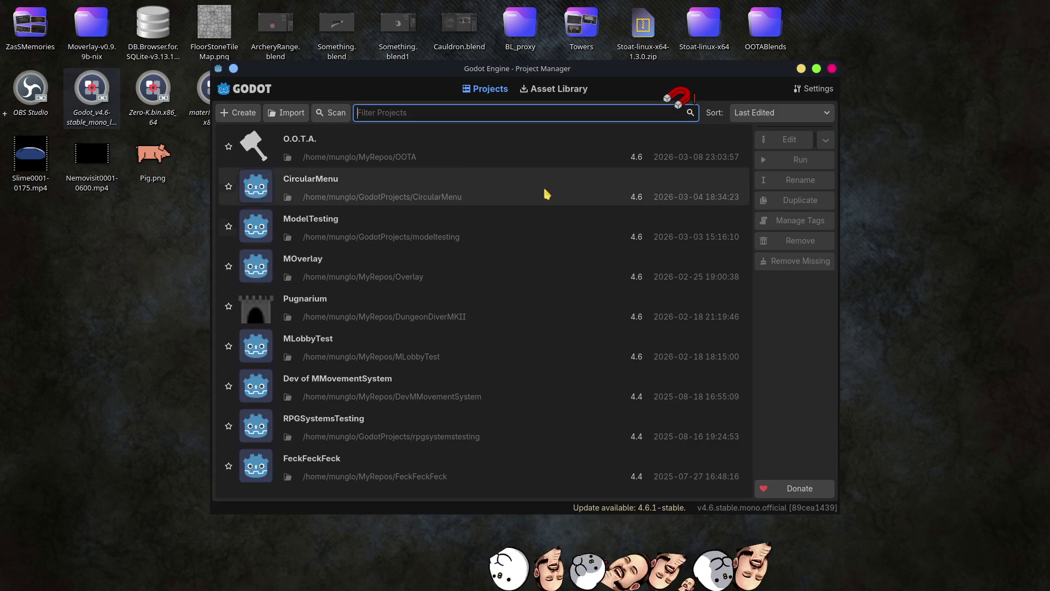
double_click(268, 145)
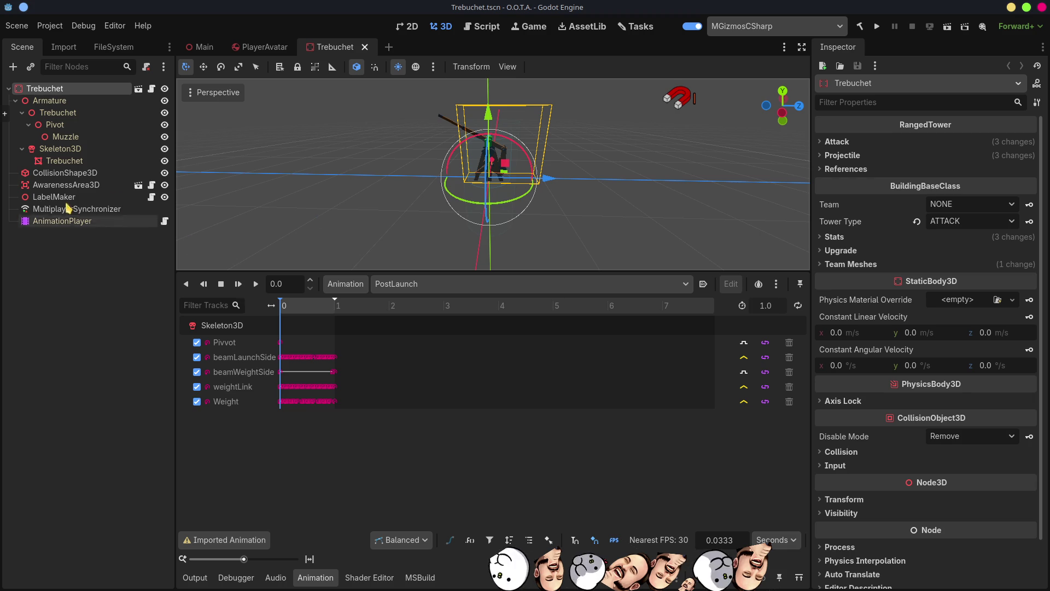
Step: Assign the Skeleton3D Trebuchet mesh to Team Meshes Models element 0, save, and run the project
left_click(853, 265)
left_click(968, 280)
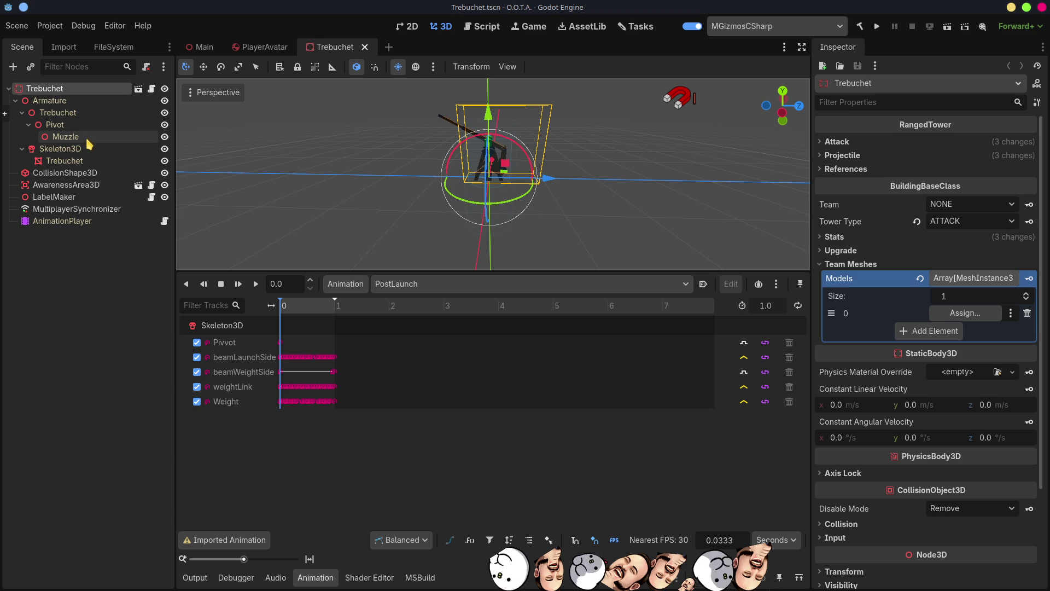
scroll(491, 167, "up", 3)
mouse_move(491, 167)
left_mouse_down()
mouse_move(656, 200)
mouse_move(547, 181)
mouse_move(601, 190)
mouse_move(498, 203)
mouse_move(546, 168)
left_mouse_up()
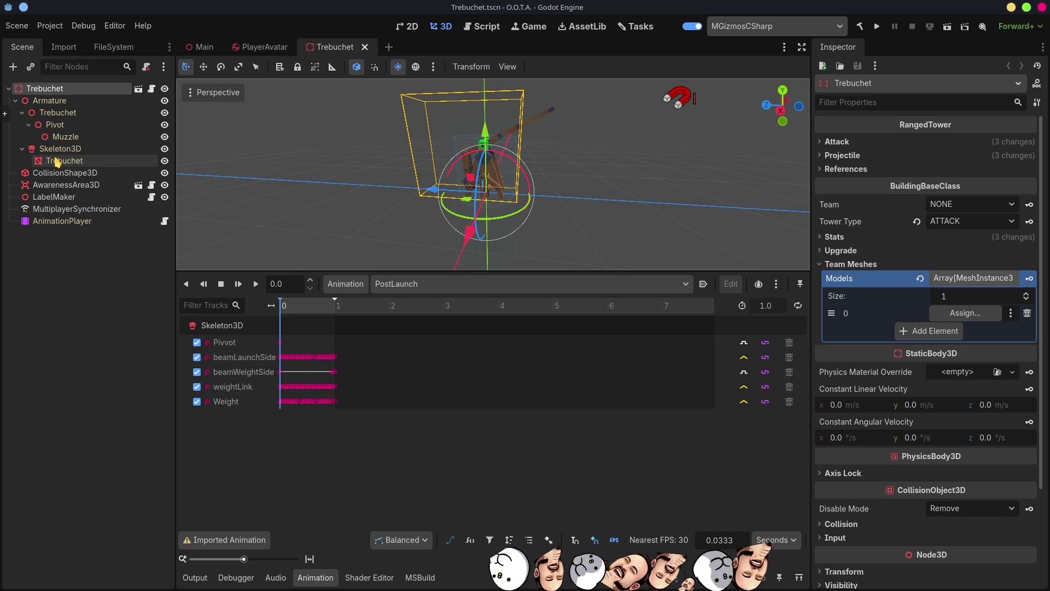
left_click(165, 161)
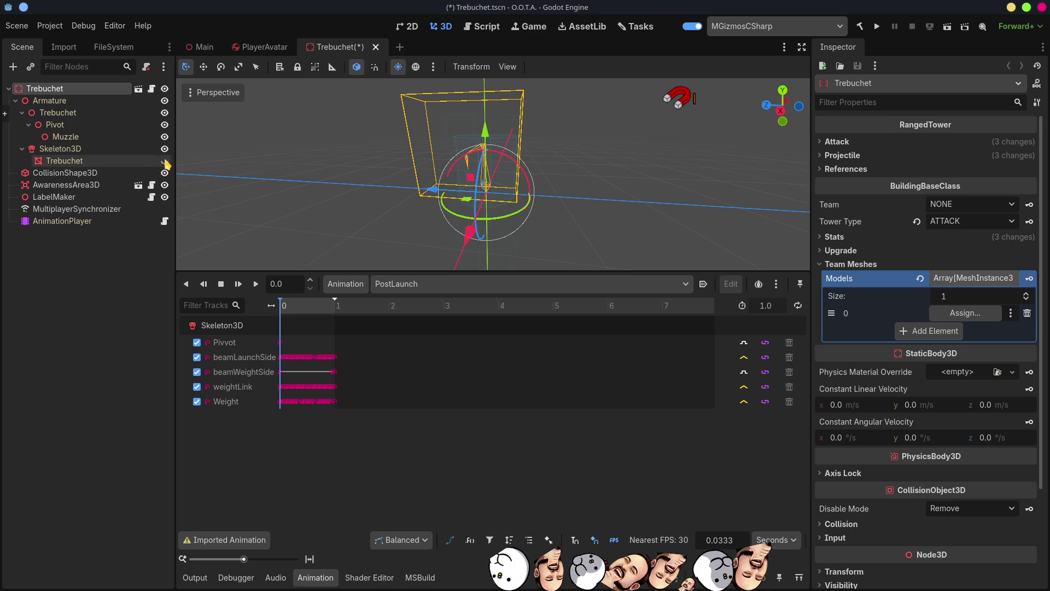
left_click(165, 161)
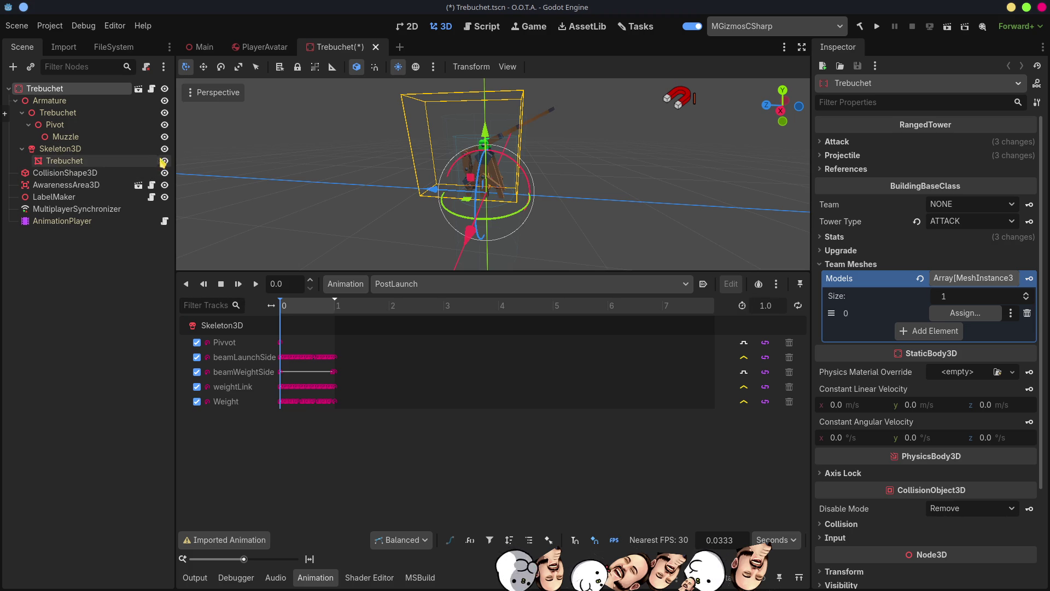
left_click(60, 163)
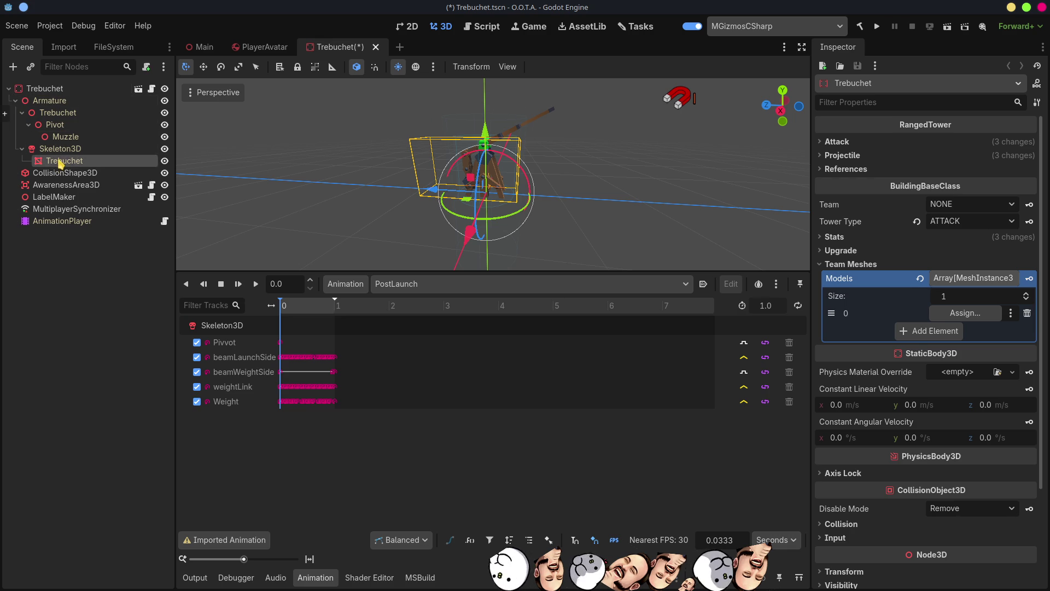
left_click_drag(60, 163, 974, 318)
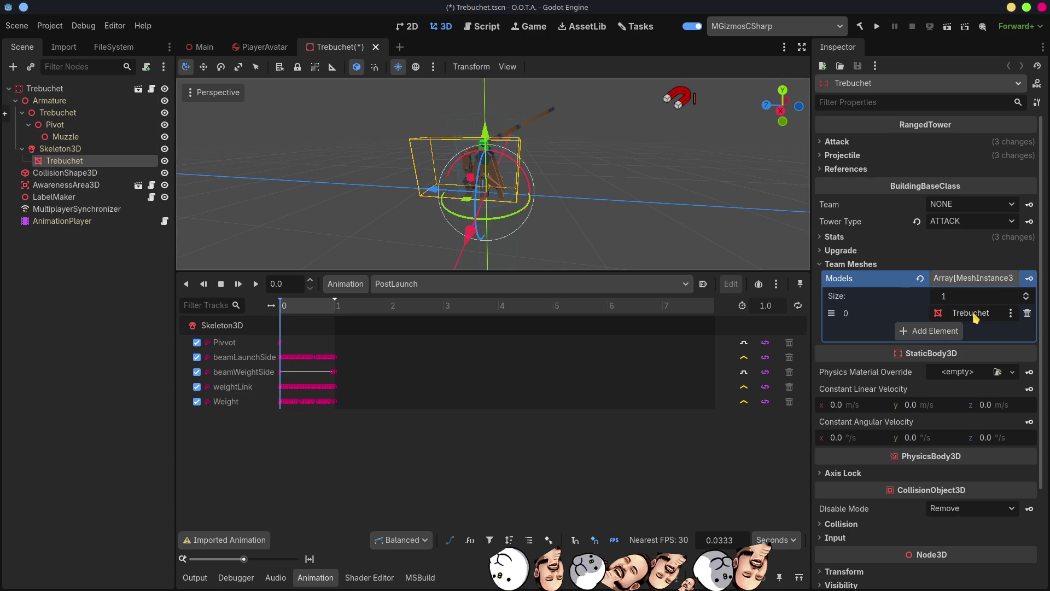
key("ctrl+s")
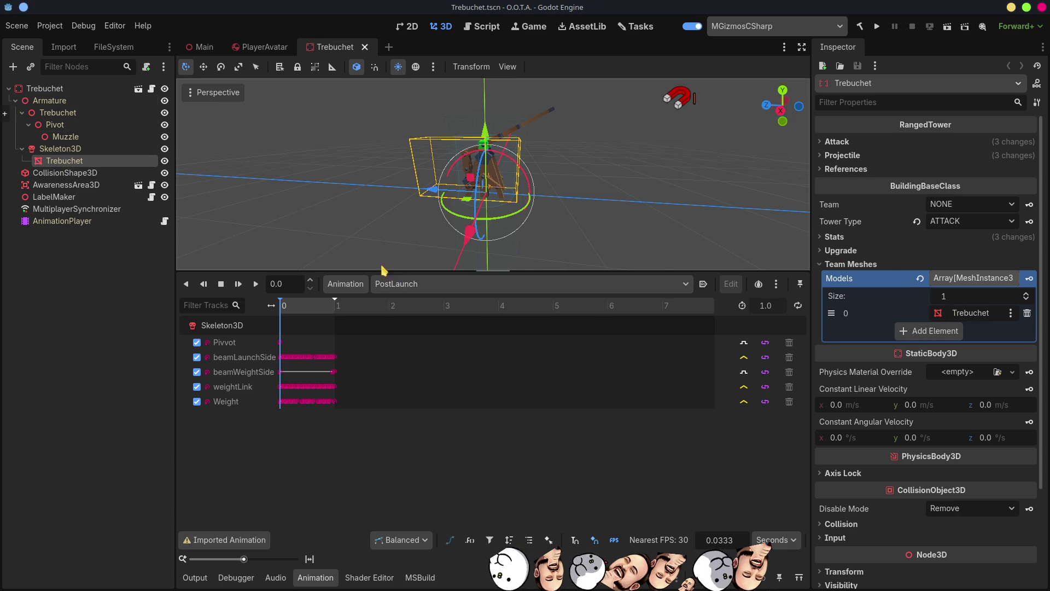
left_click(877, 26)
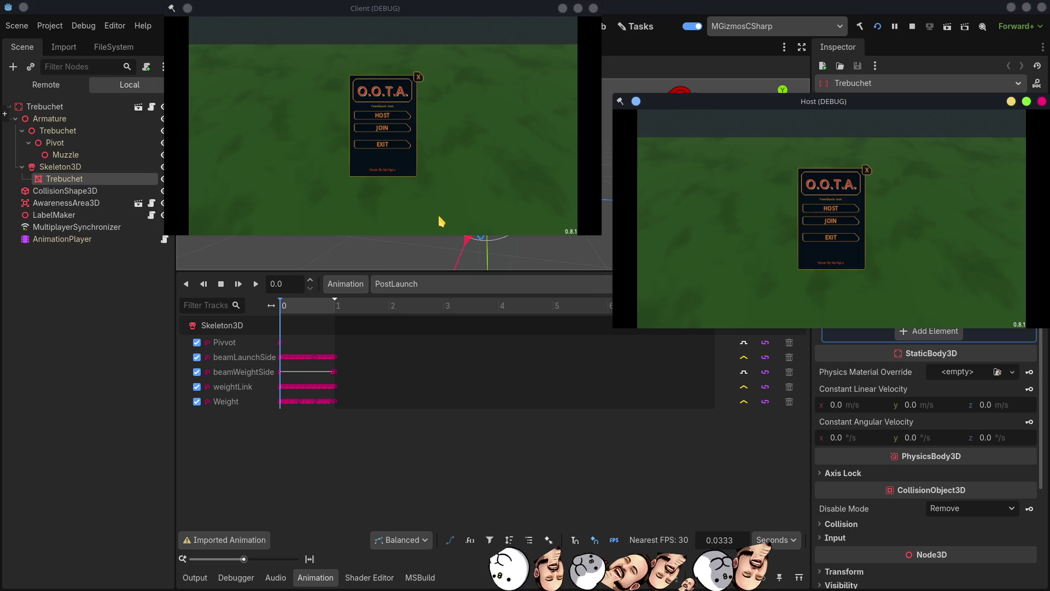
Step: Host and start the debug match, then place a Trebuchet tower on the field
left_click(382, 116)
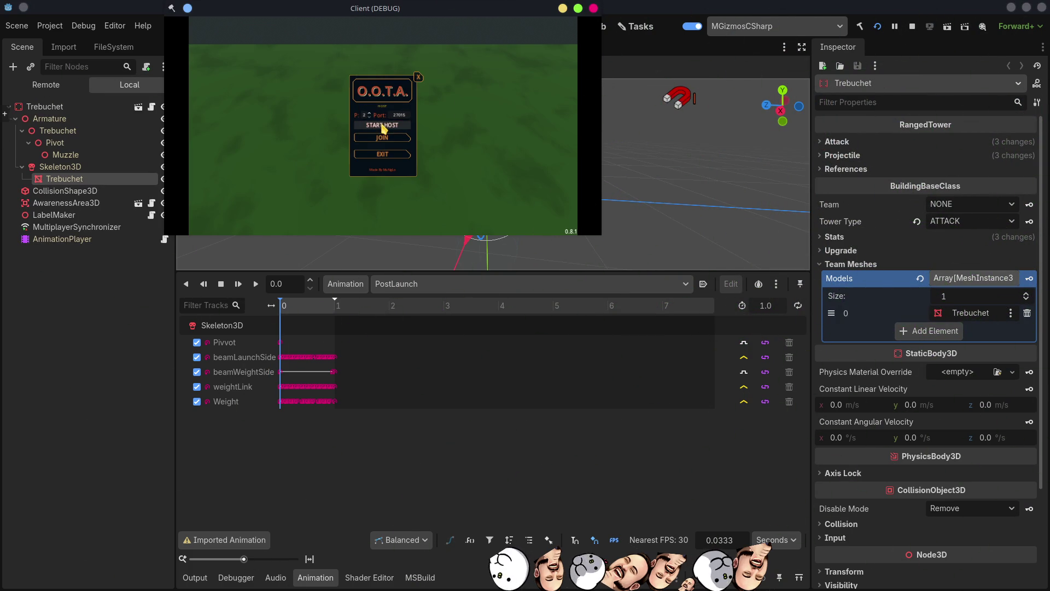
left_click(382, 126)
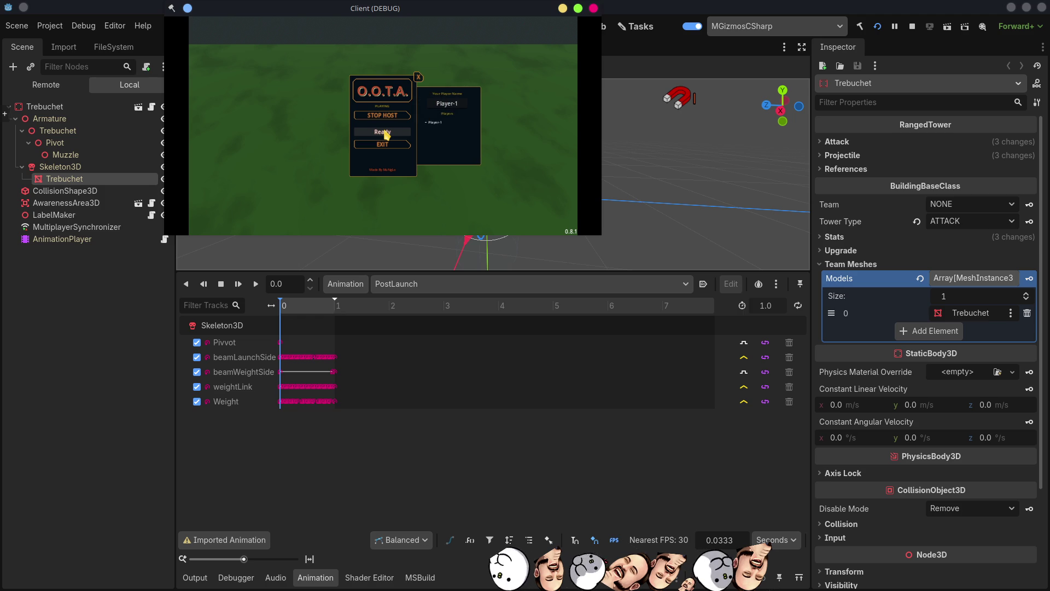
left_click(385, 132)
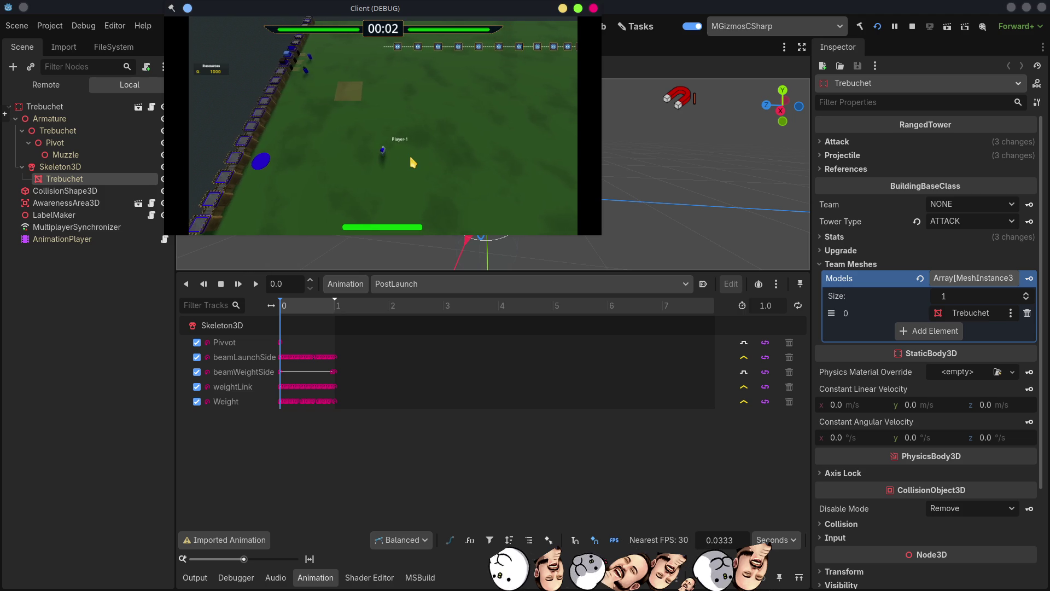
left_click(405, 158)
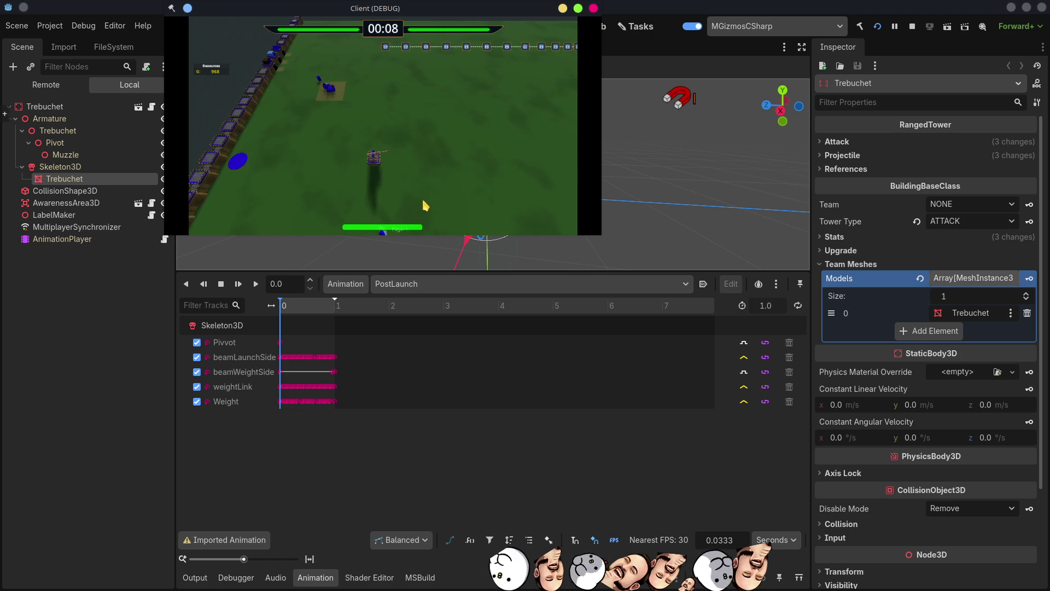
Step: Show the Output log, shrink the bottom panel, and maximize the Client game window
left_click(194, 578)
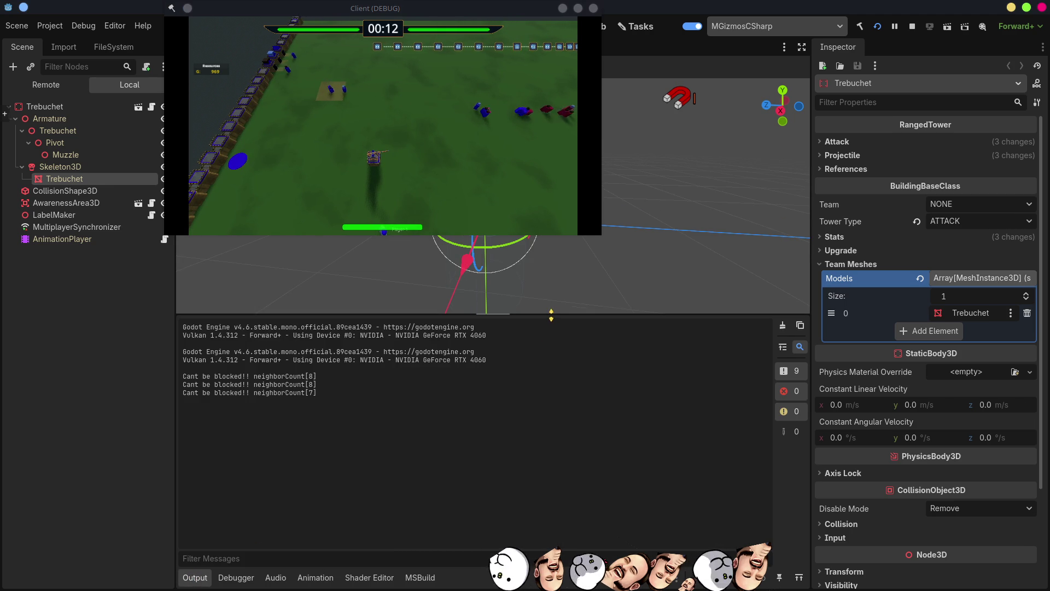
left_click_drag(551, 315, 547, 440)
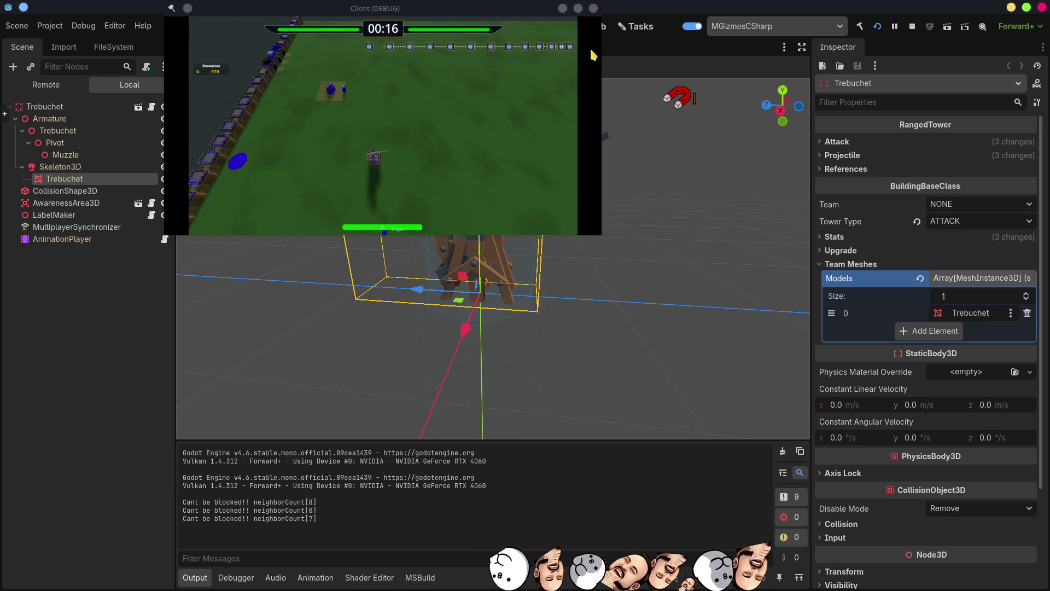
left_click(578, 8)
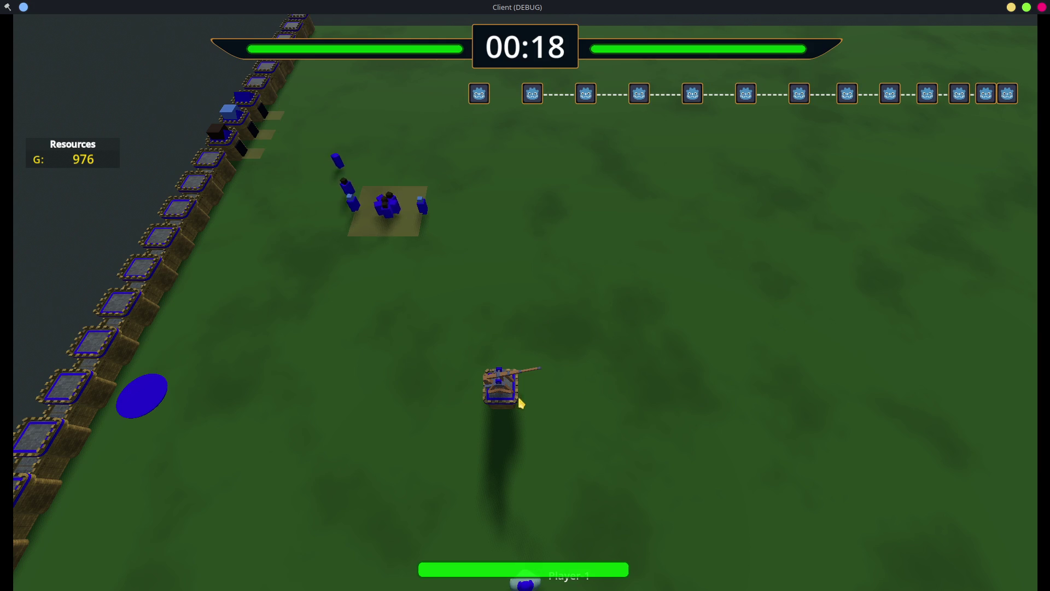
Step: Walk Player-1 north and build a Trebuchet tower beside it
key("d")
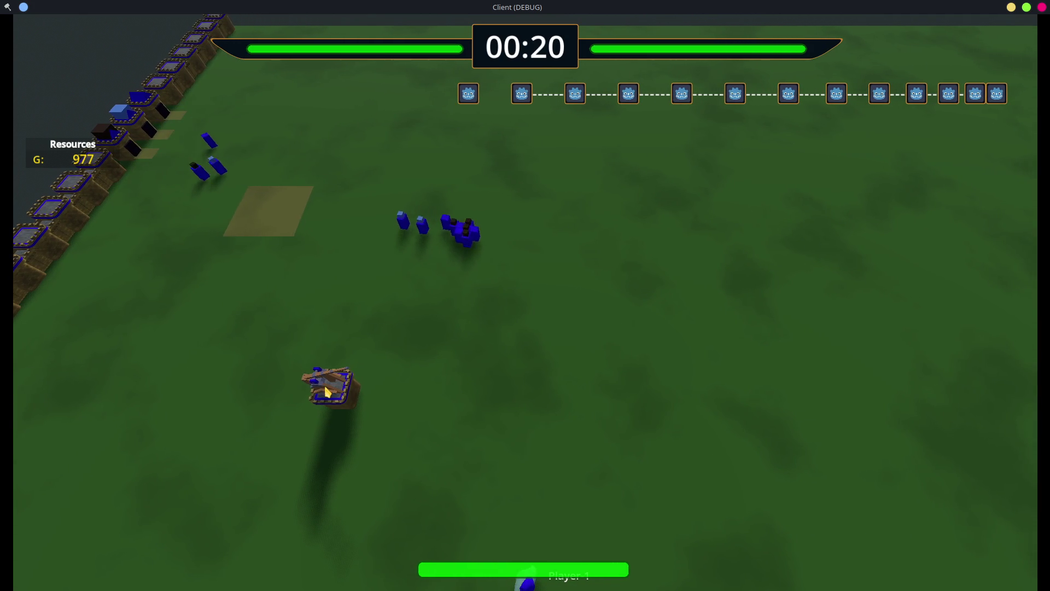
key("w")
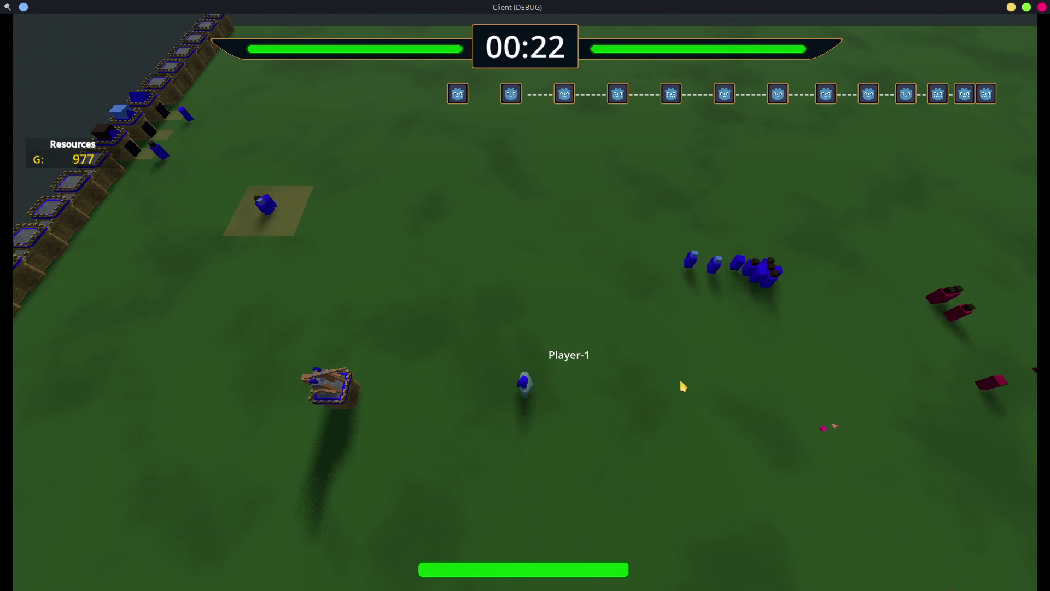
key("w")
key("d")
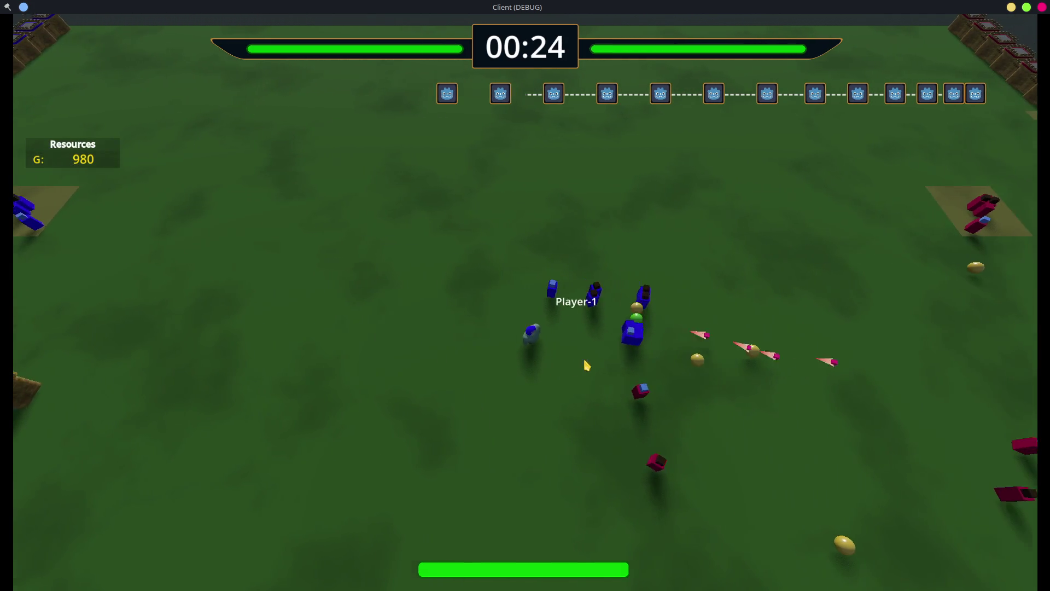
key("w")
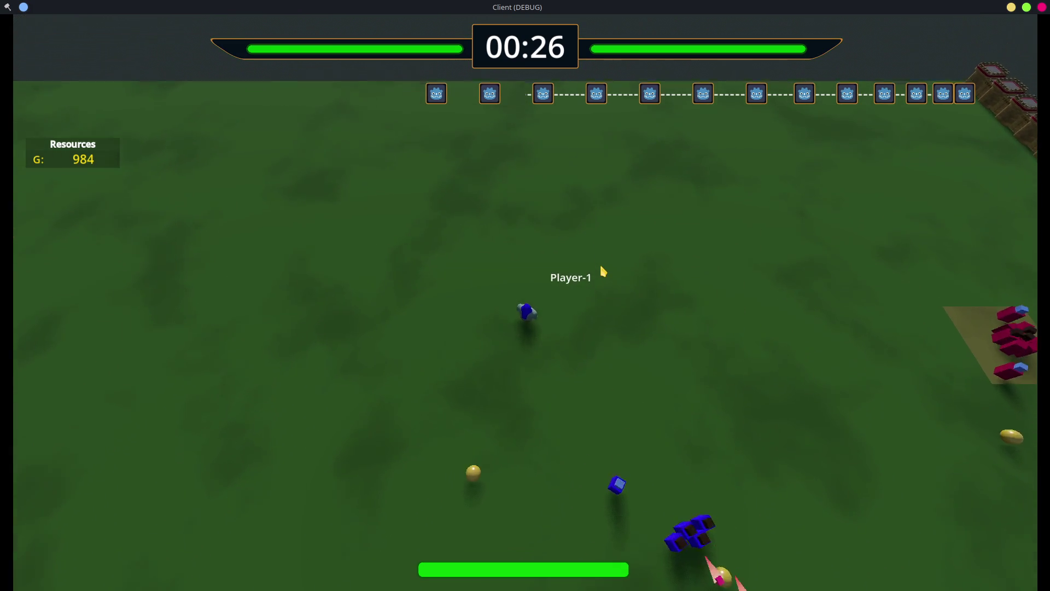
key("b")
key("d")
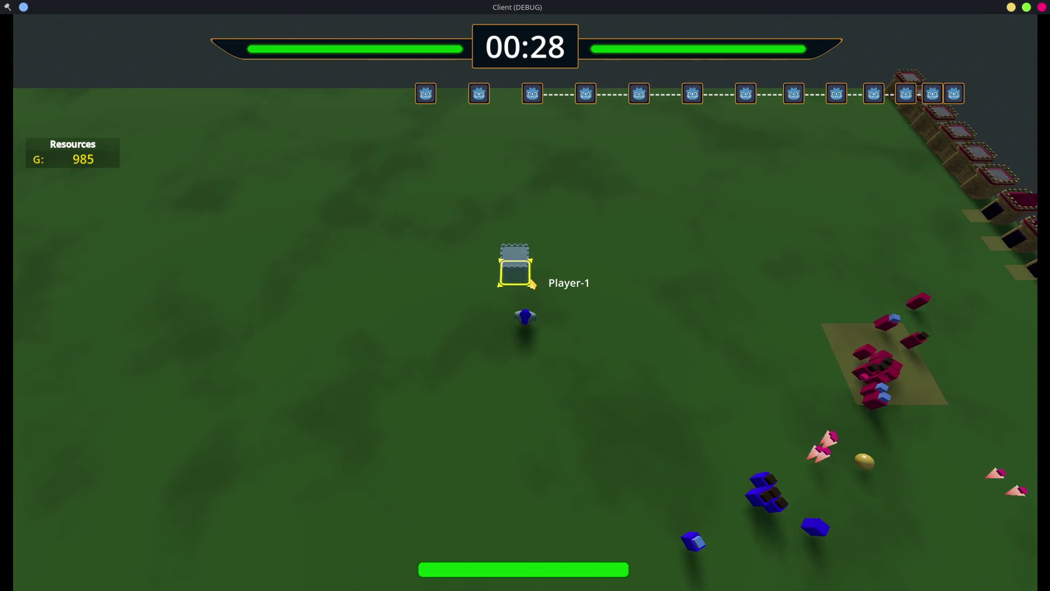
key("Escape")
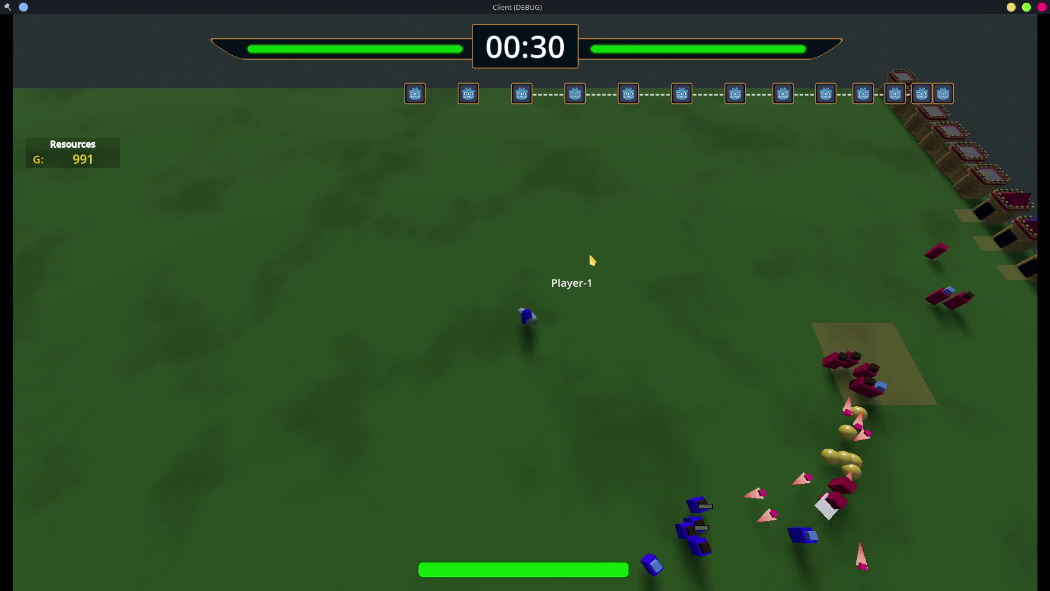
key("b")
left_click(561, 290)
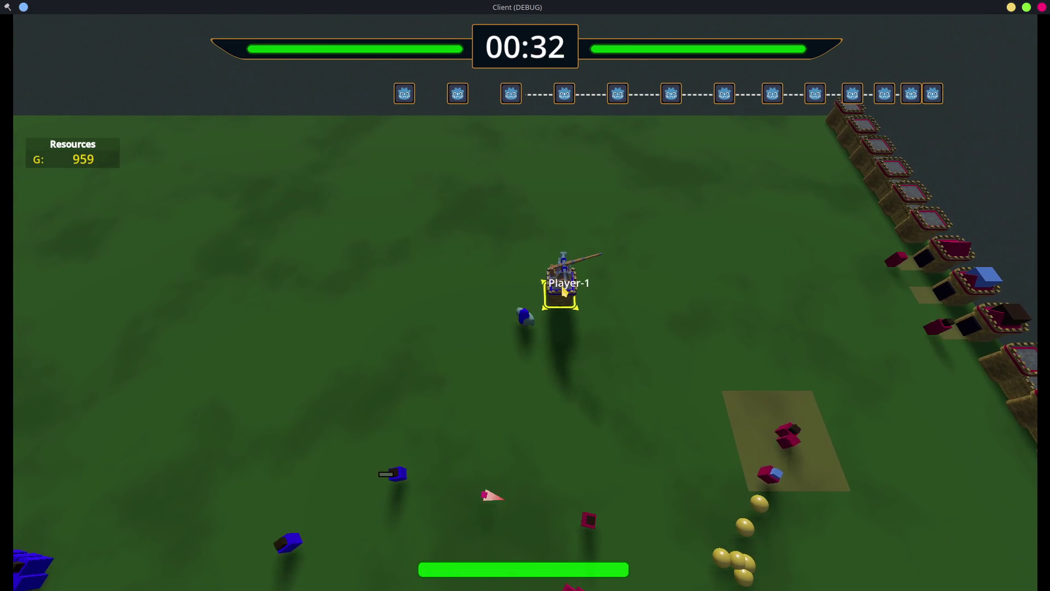
Step: Walk Player-1 around the field toward the fighting units
key("w")
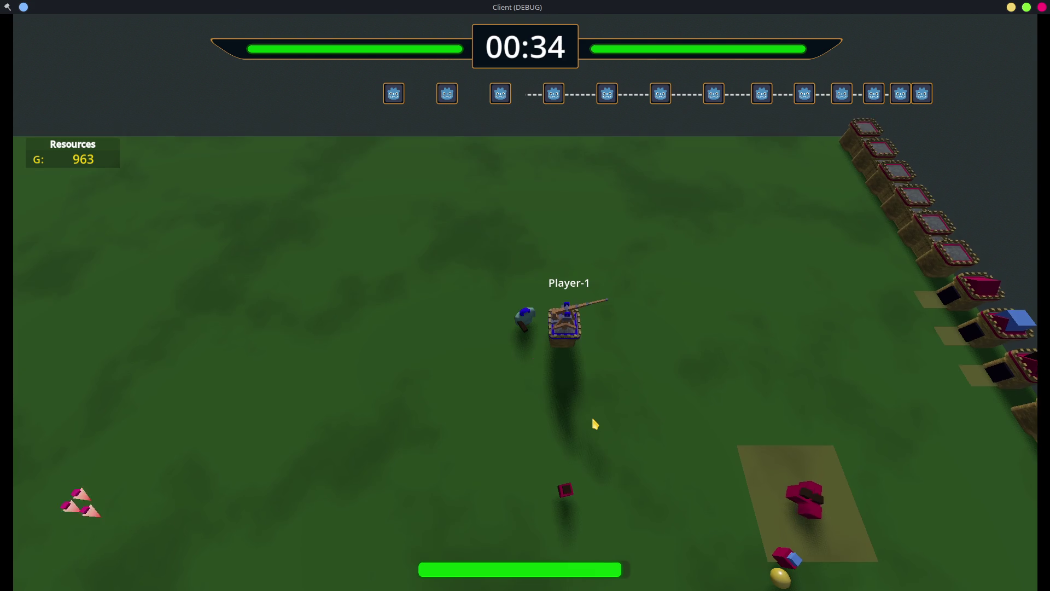
key("a")
key("d")
key("s")
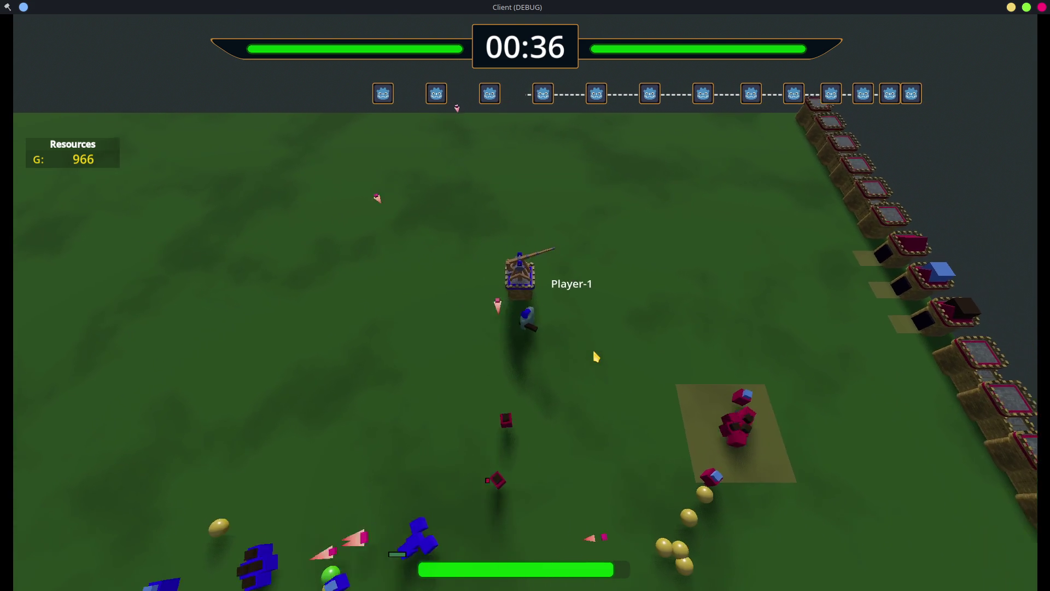
key("d")
key("w")
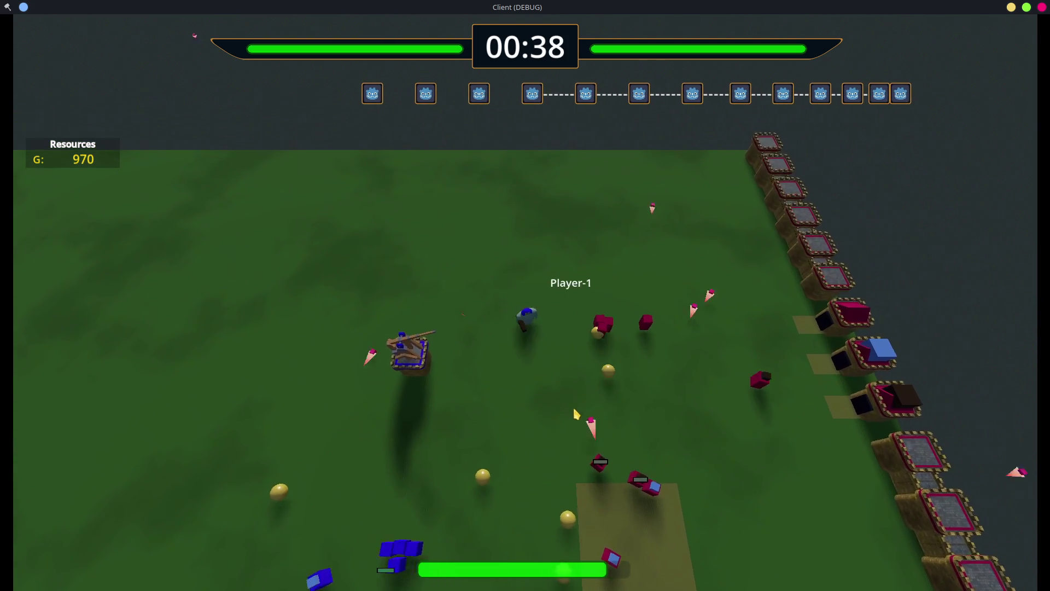
key("a")
key("s")
key("d")
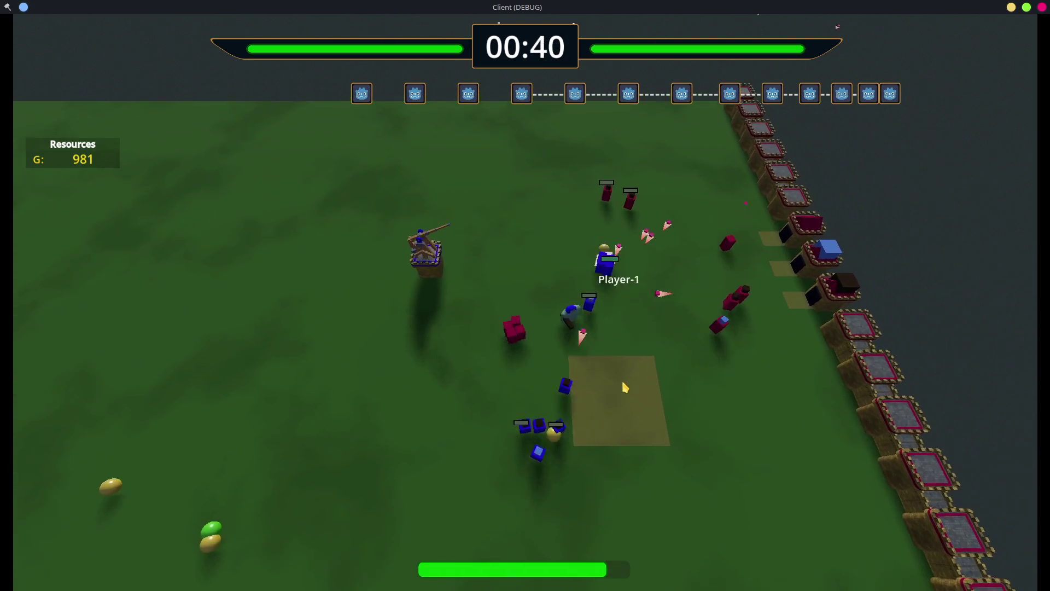
key("w")
key("a")
key("s")
key("d")
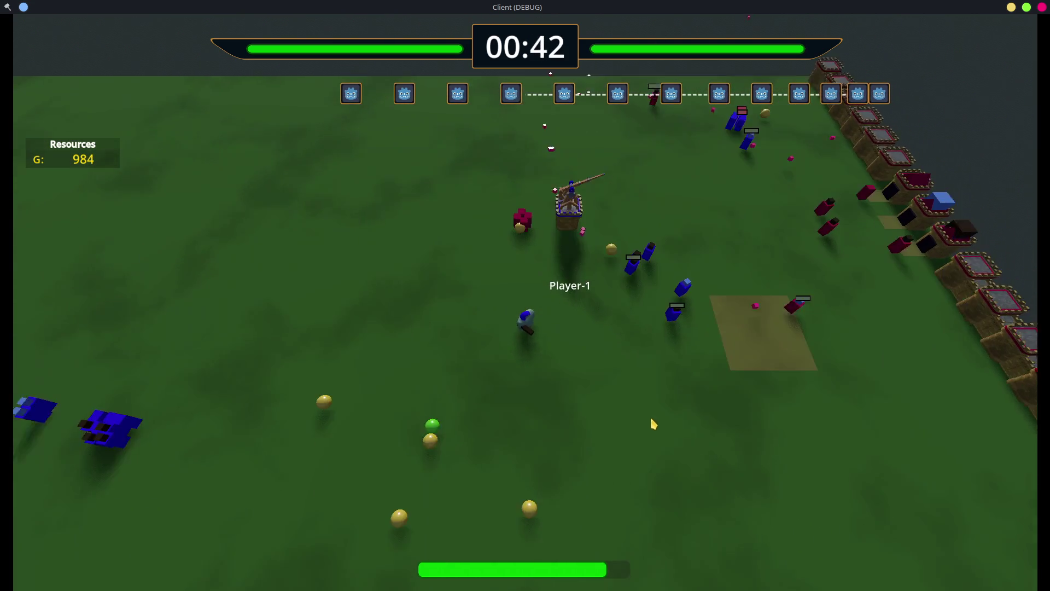
key("a")
key("s")
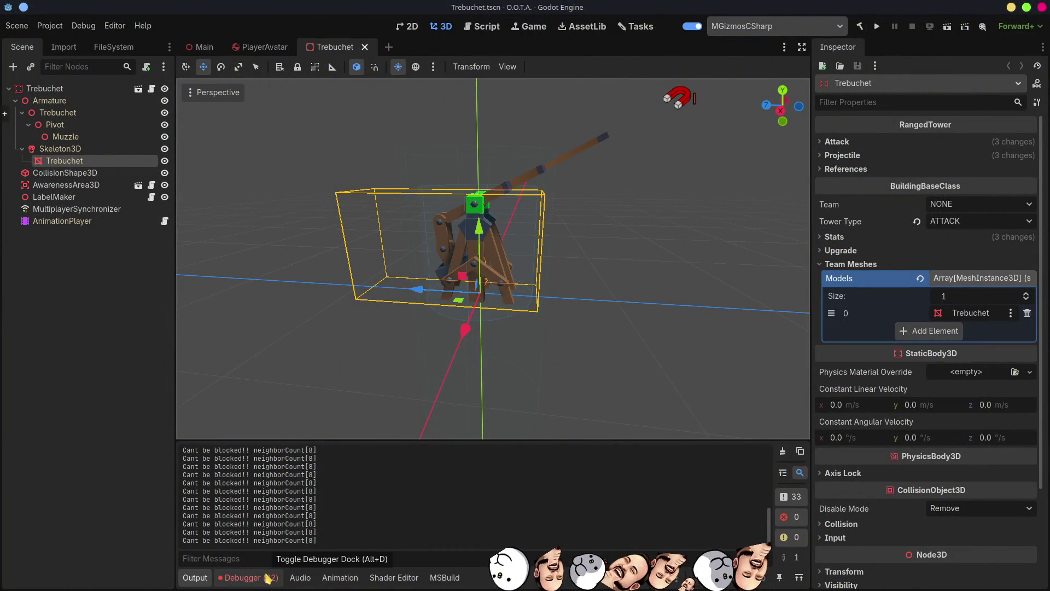
Step: Expand the first RangedTower NullReferenceException in Errors and jump to RangedTower.cs line 49
left_click(268, 578)
mouse_move(300, 479)
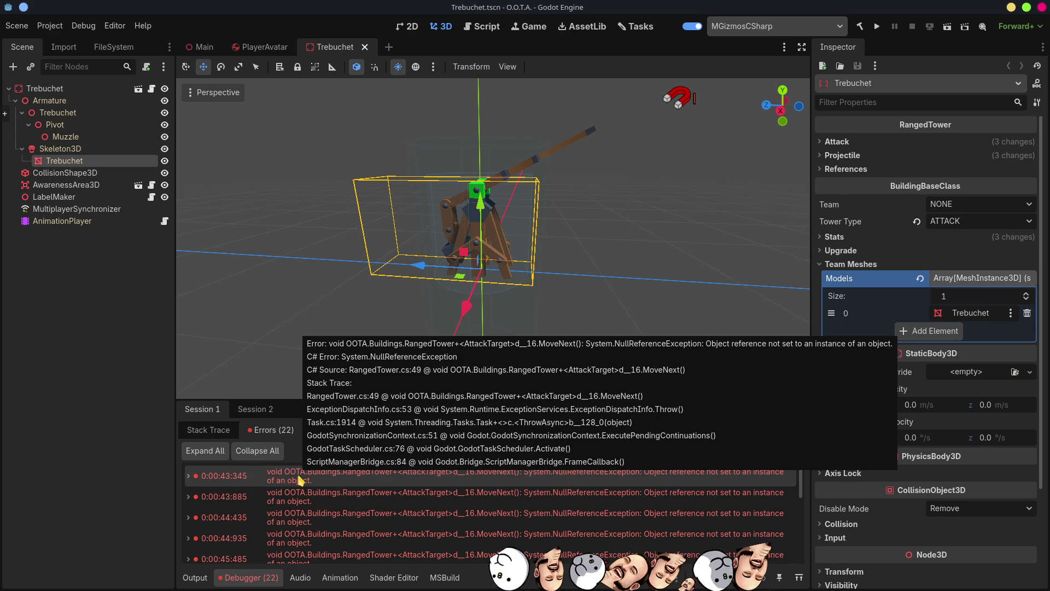
left_click(191, 475)
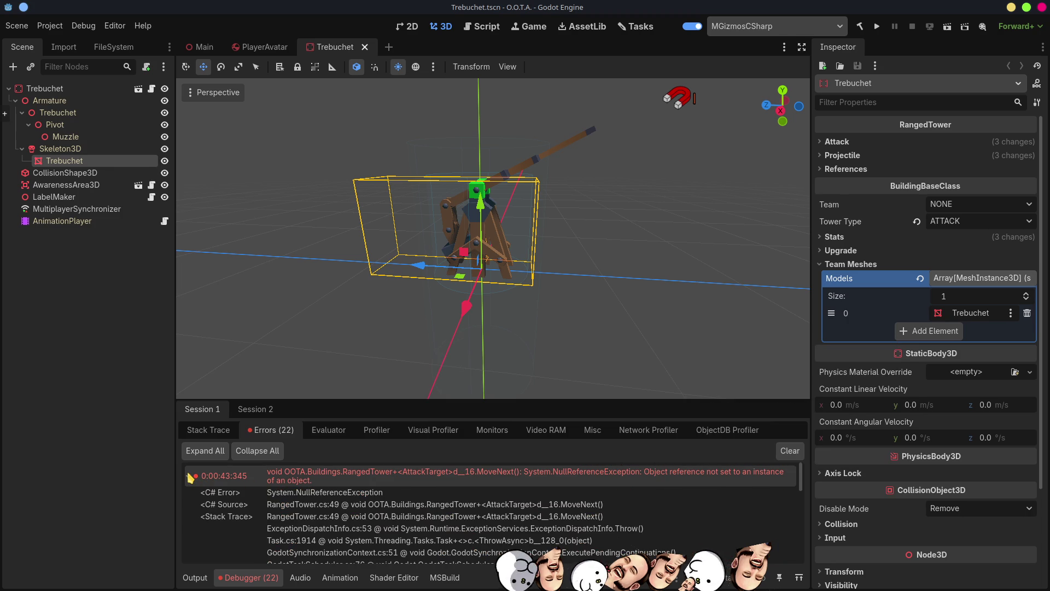
double_click(300, 507)
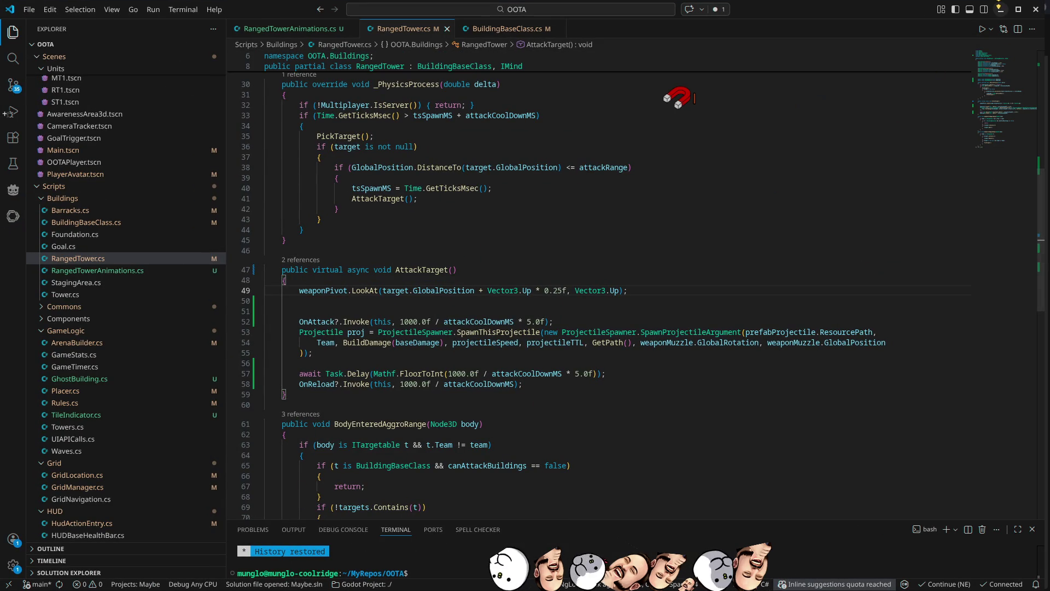
Step: Minimize VS Code after reviewing the weaponPivot line to return to Godot
left_click(1001, 9)
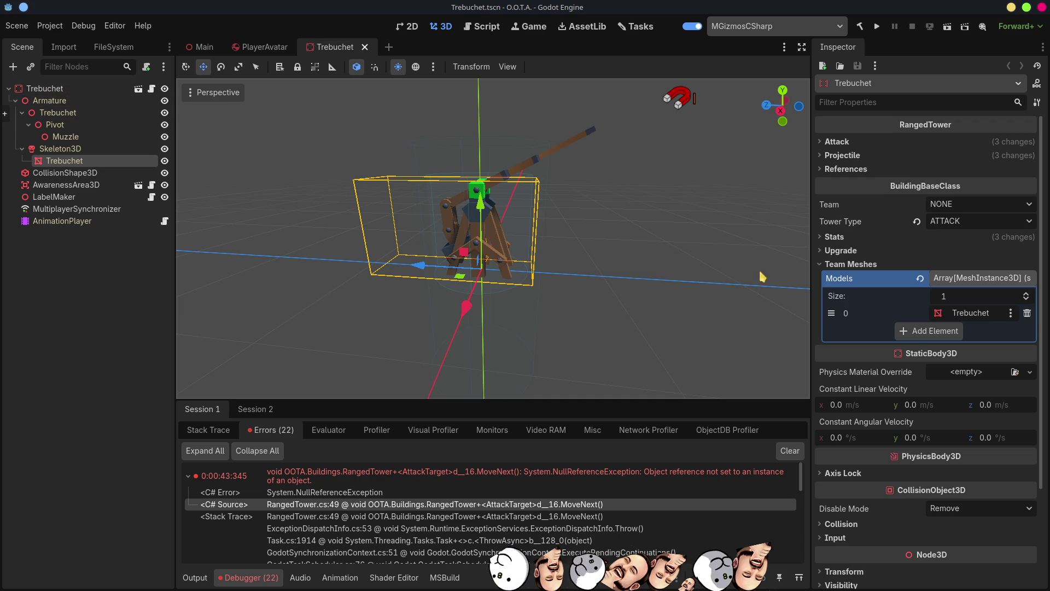
Step: Collapse Team Meshes and browse the Inspector groups to reveal the Weapon Pivot/Muzzle references
left_click(823, 265)
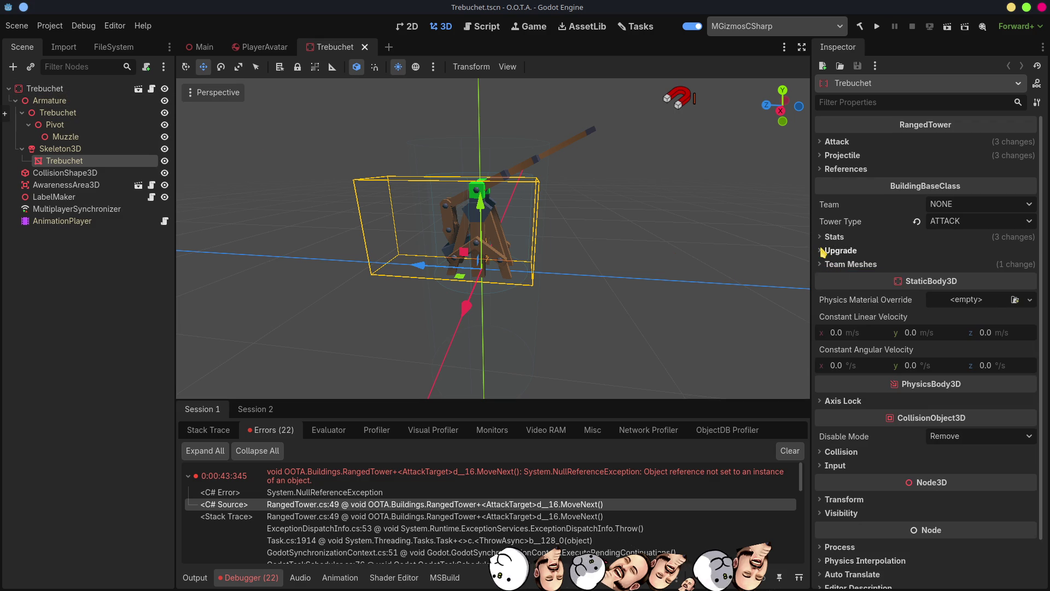
left_click(823, 251)
left_click(824, 251)
left_click(820, 237)
left_click(819, 238)
left_click(822, 170)
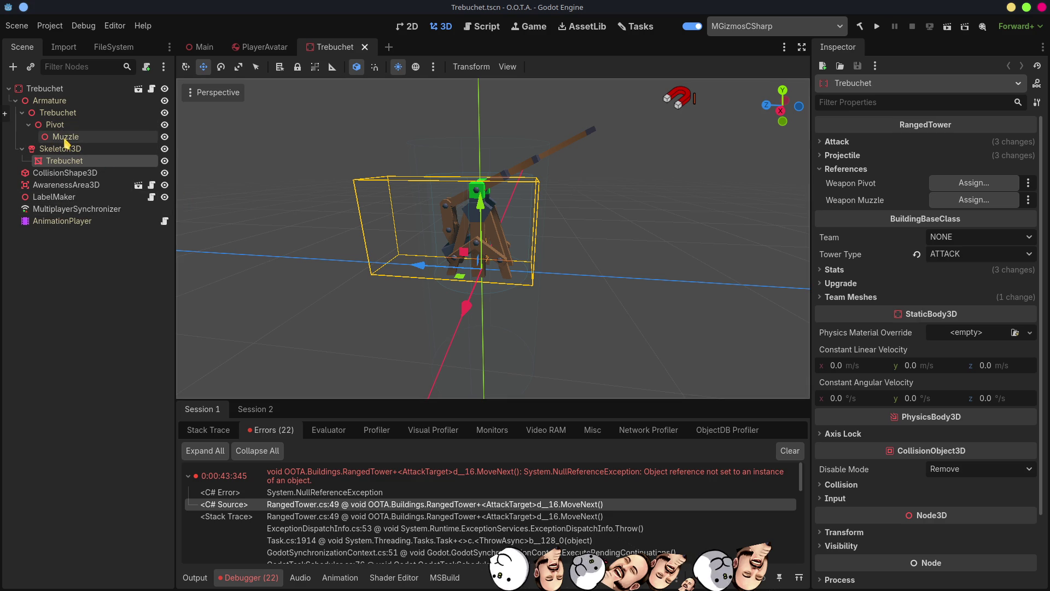
Step: Inspect the Armature, Trebuchet, Pivot and Muzzle nodes, then reselect the root Trebuchet
left_click(54, 114)
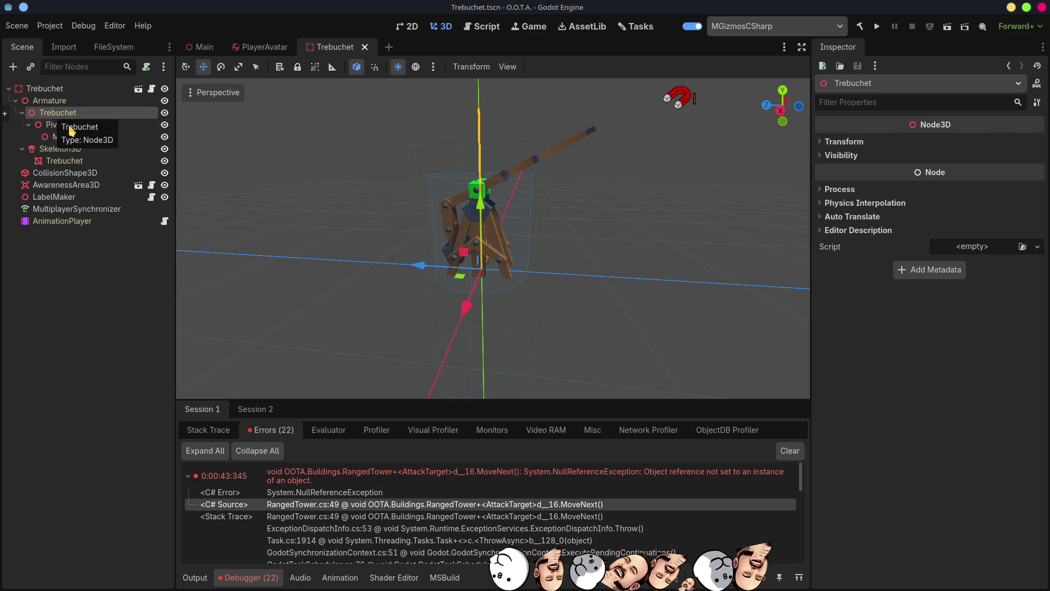
left_click(60, 103)
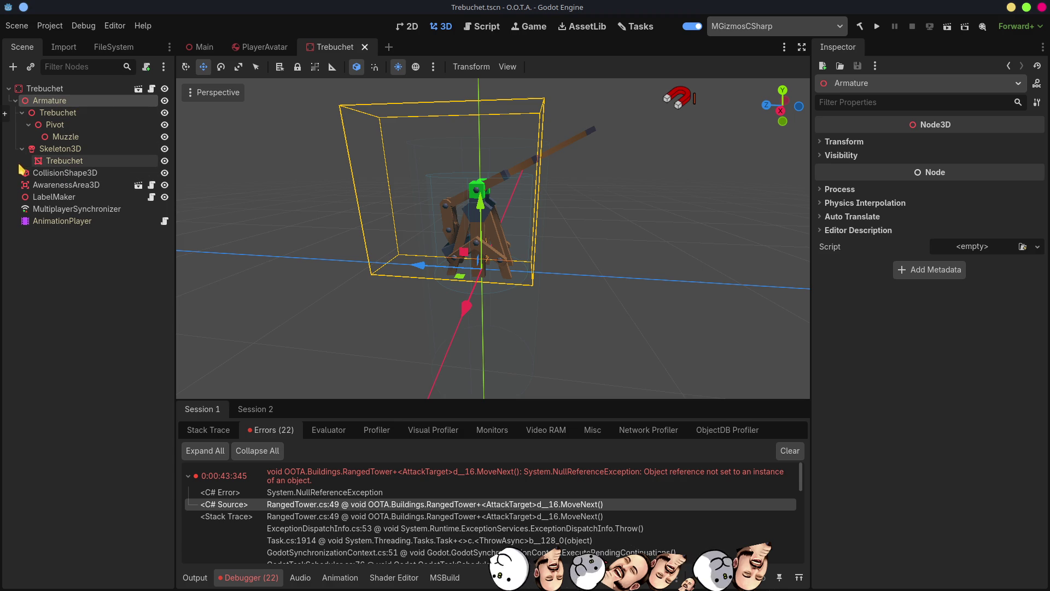
left_click(58, 113)
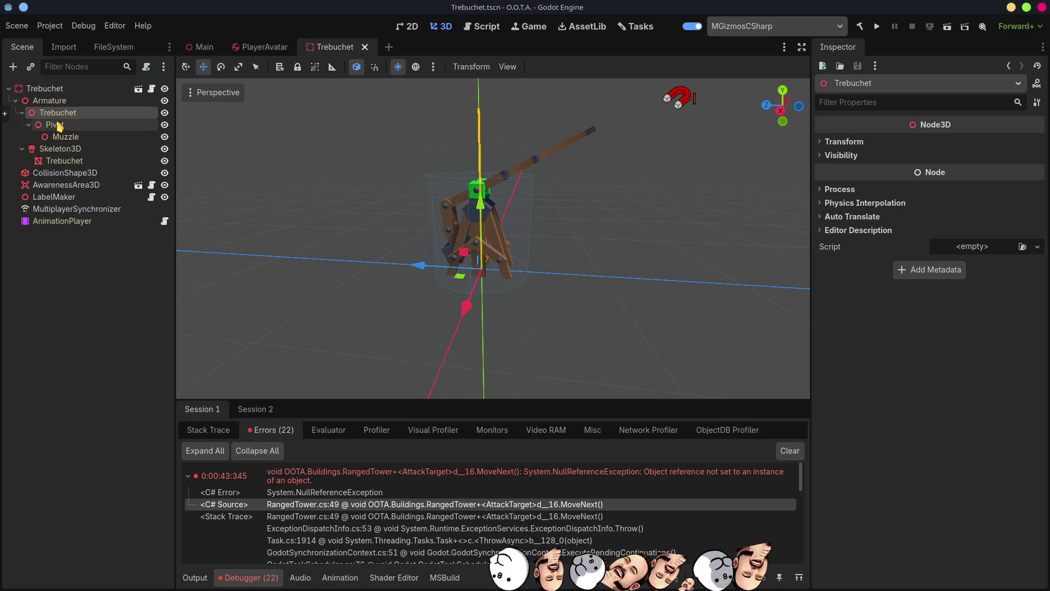
left_click(58, 124)
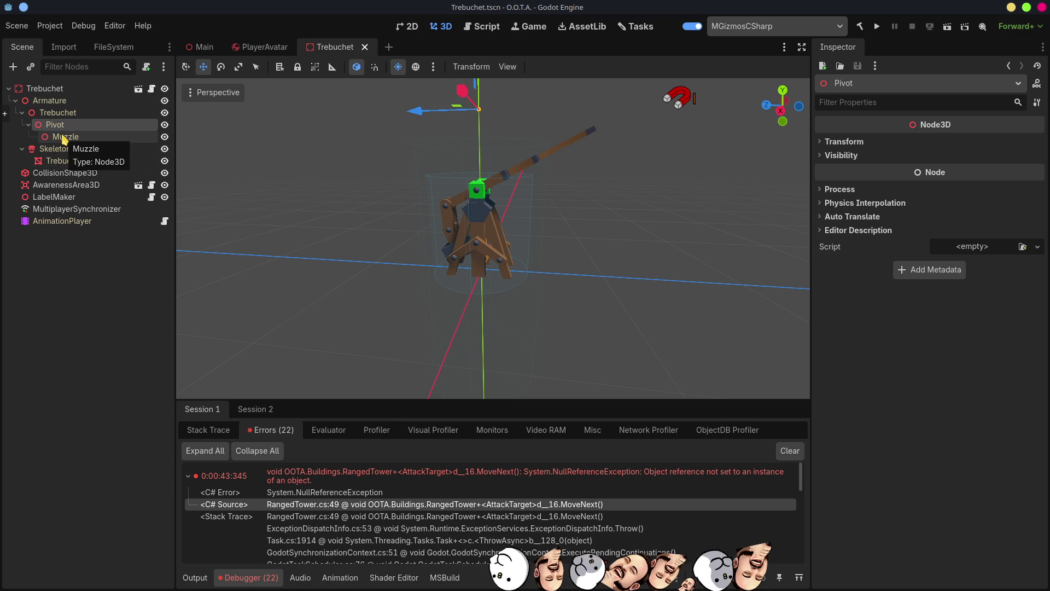
left_click(65, 137)
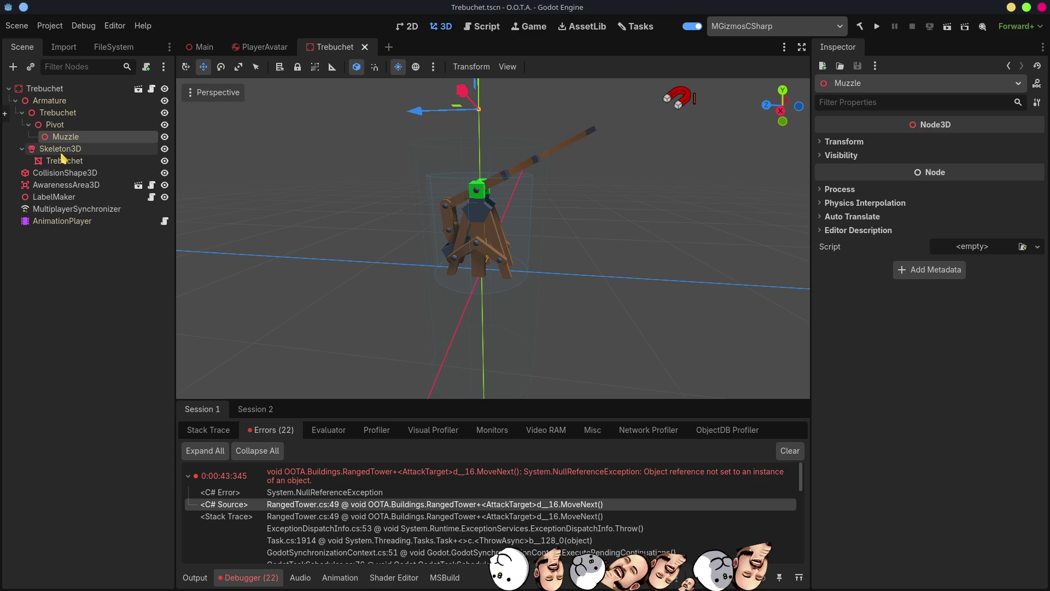
left_click(44, 89)
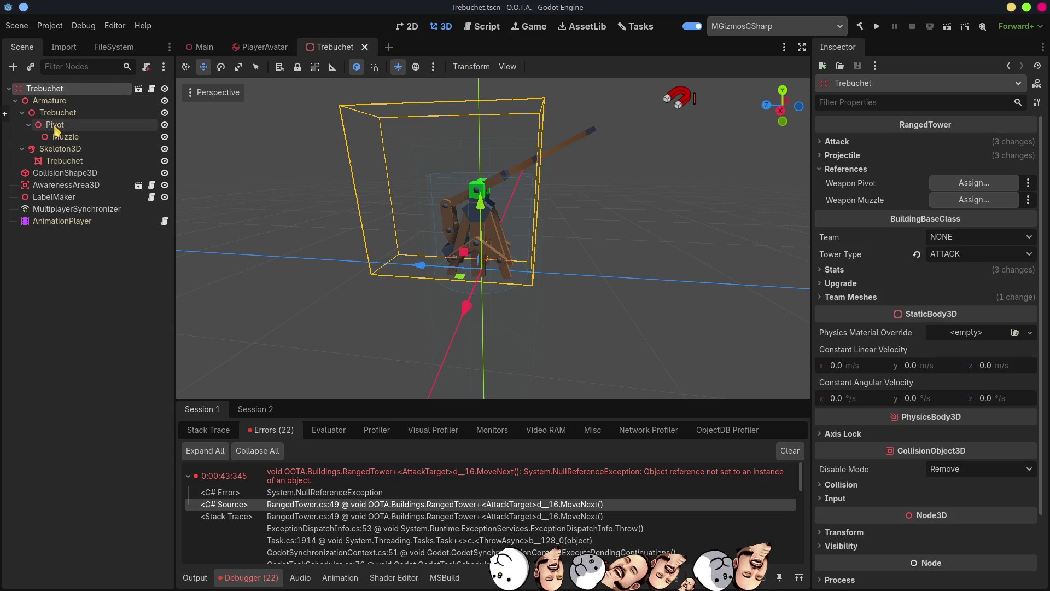
Step: Set Weapon Pivot to the Pivot node and Weapon Muzzle to Muzzle, then save
left_click_drag(55, 129, 971, 186)
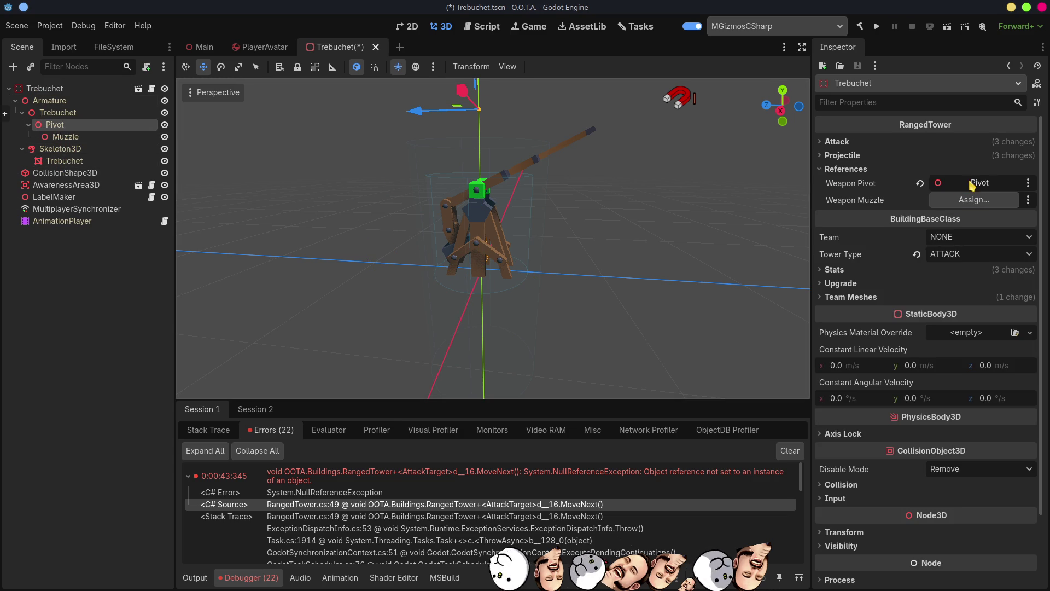
mouse_move(61, 136)
left_mouse_down()
mouse_move(937, 184)
mouse_move(959, 199)
left_mouse_up()
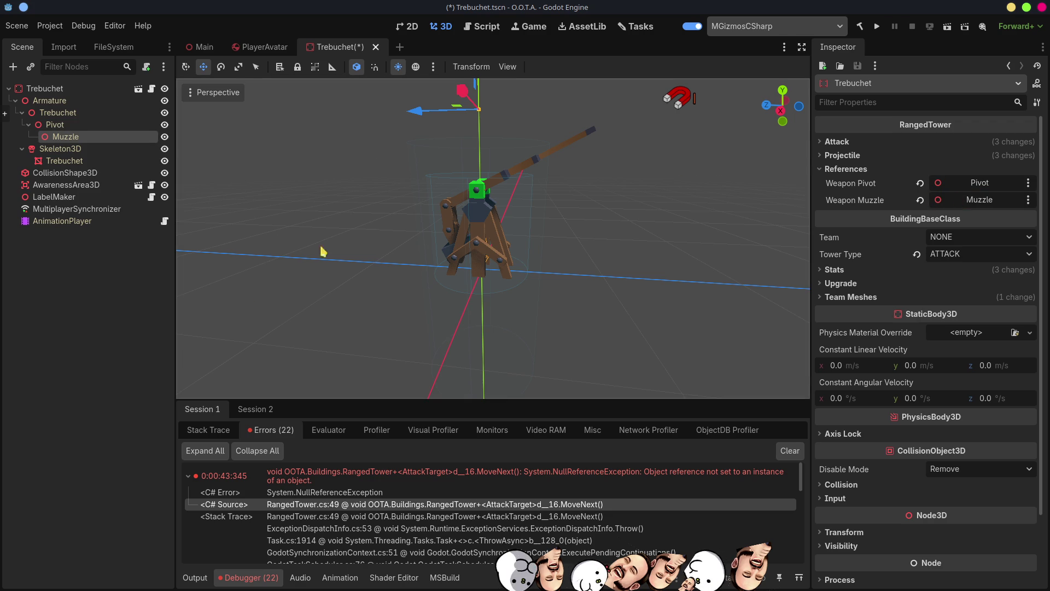
left_click(824, 157)
left_click(824, 157)
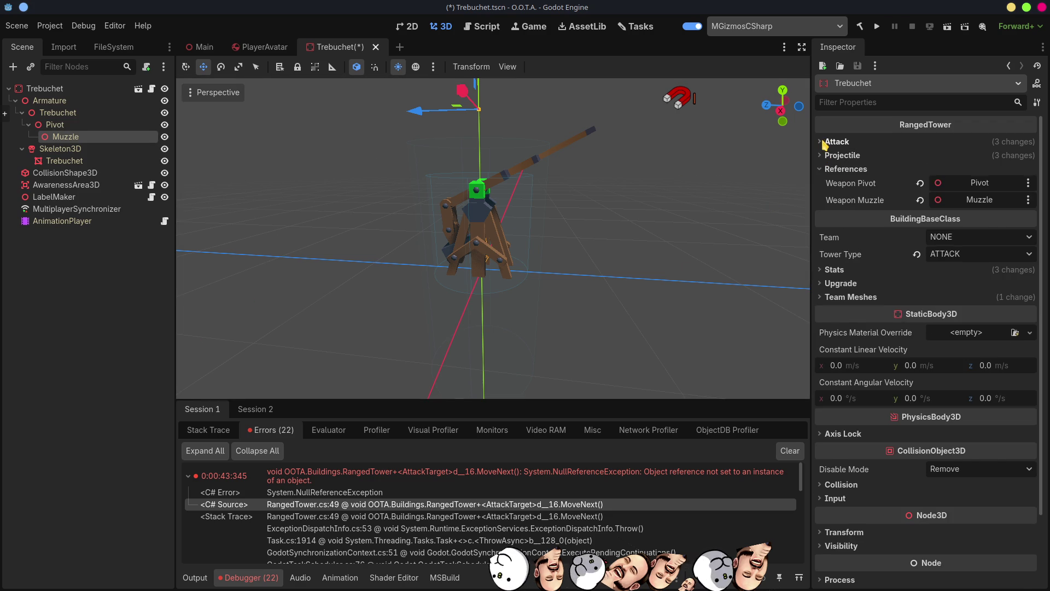
left_click(825, 143)
left_click(825, 143)
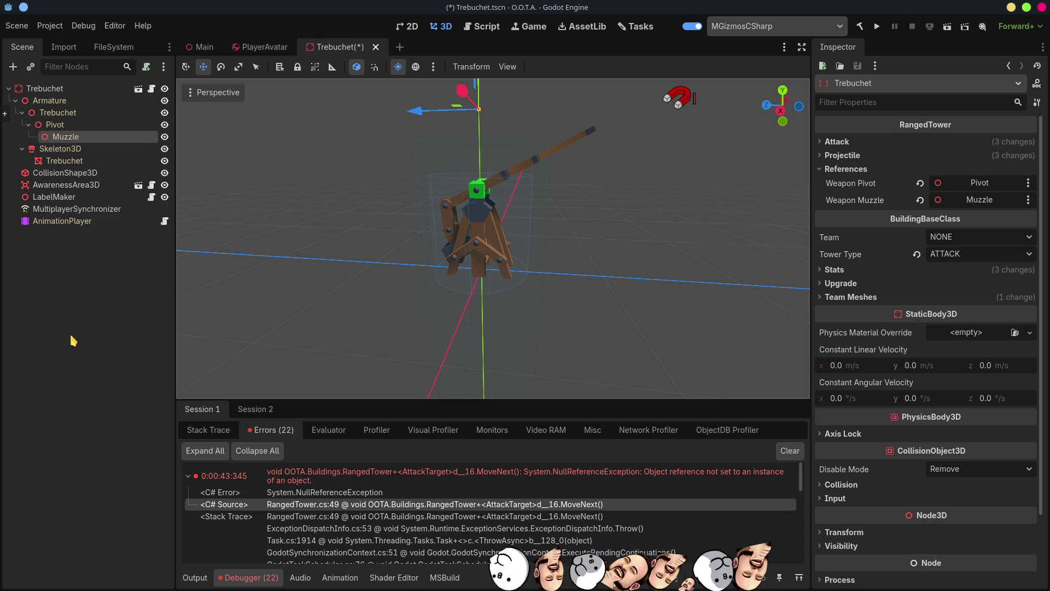
key("ctrl+s")
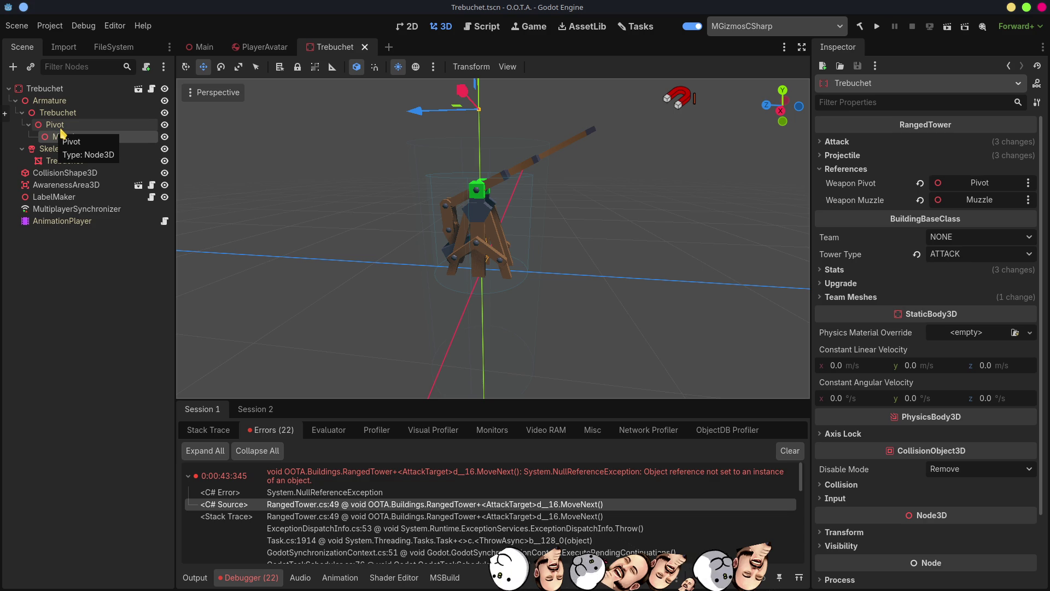
Step: Run the project, host a session, mark the host ready, and close the Client window
left_click(878, 27)
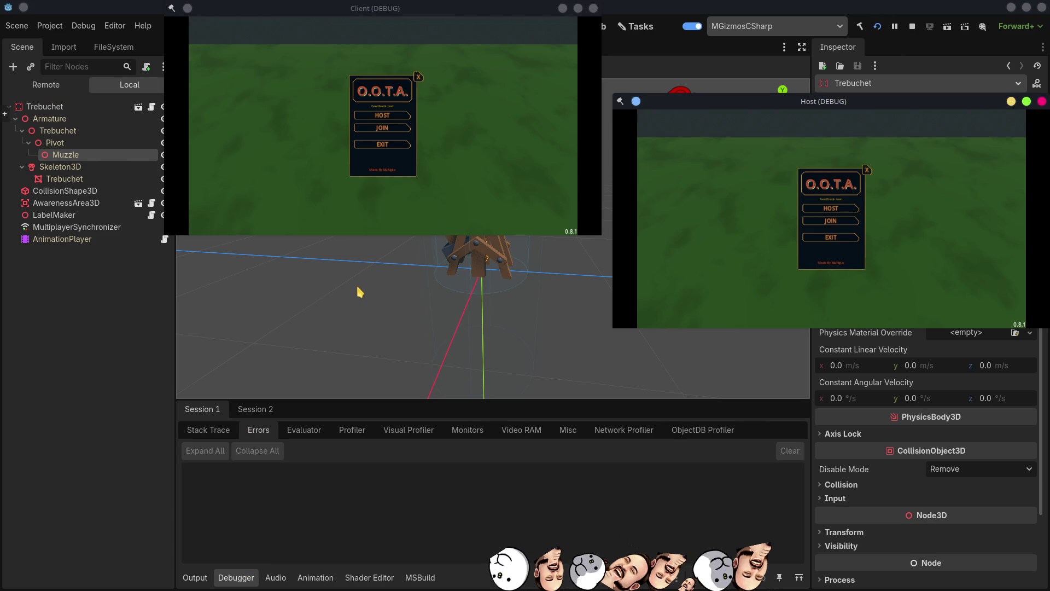
left_click(841, 208)
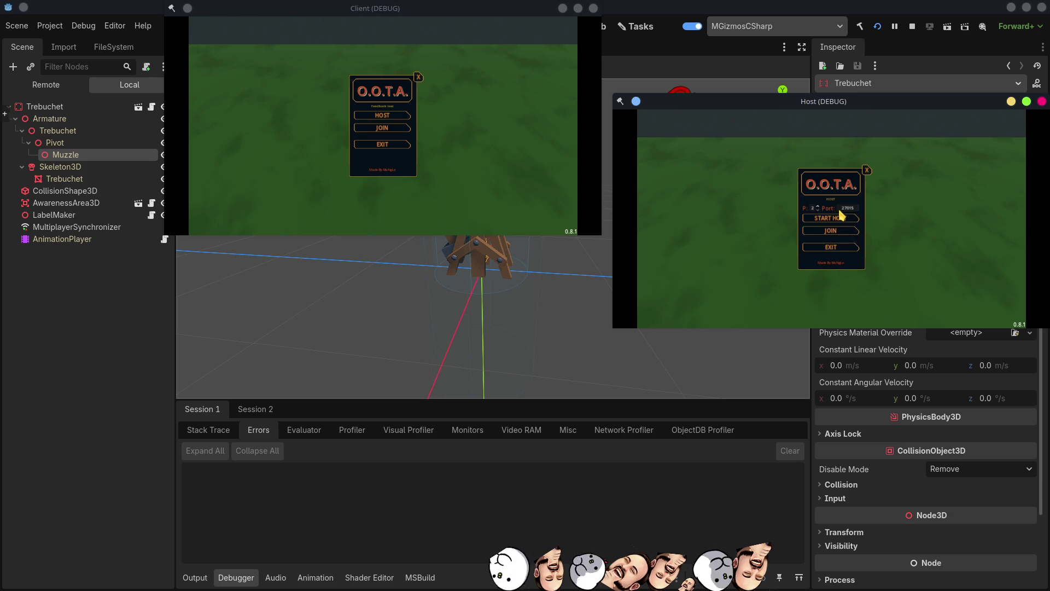
left_click(823, 218)
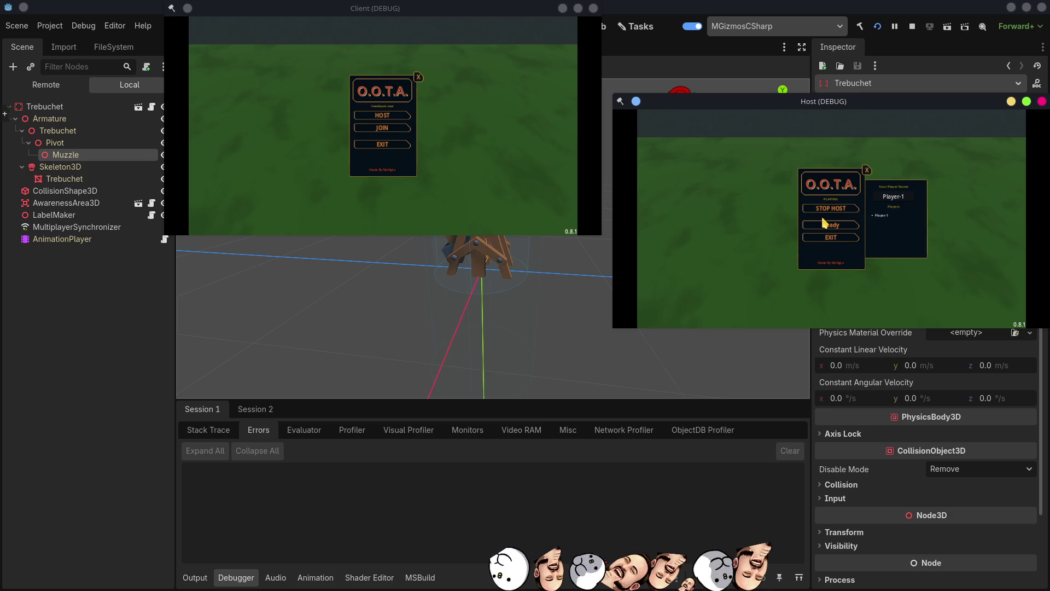
left_click(374, 158)
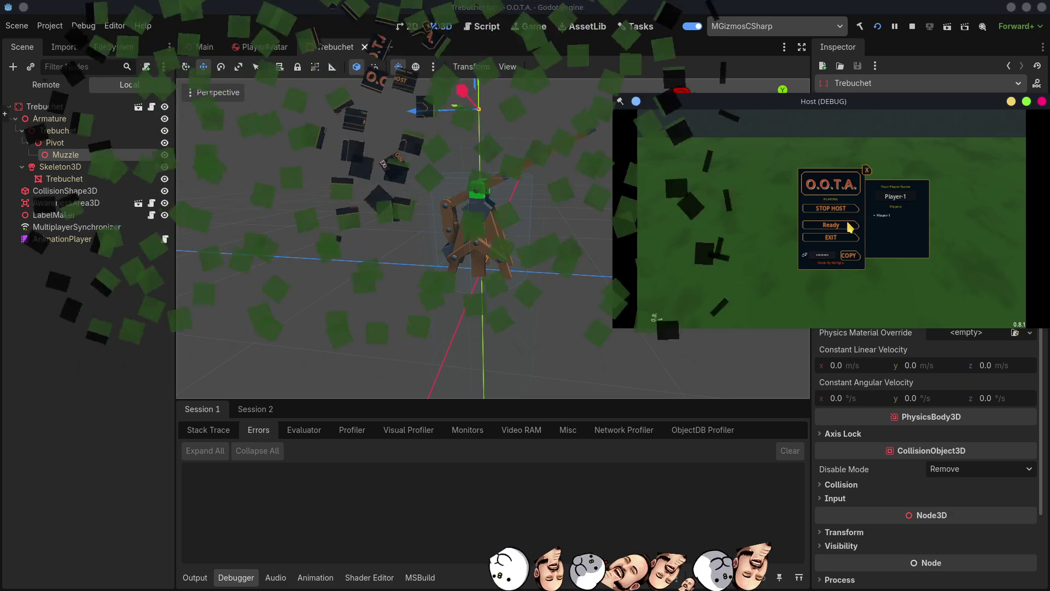
left_click(831, 225)
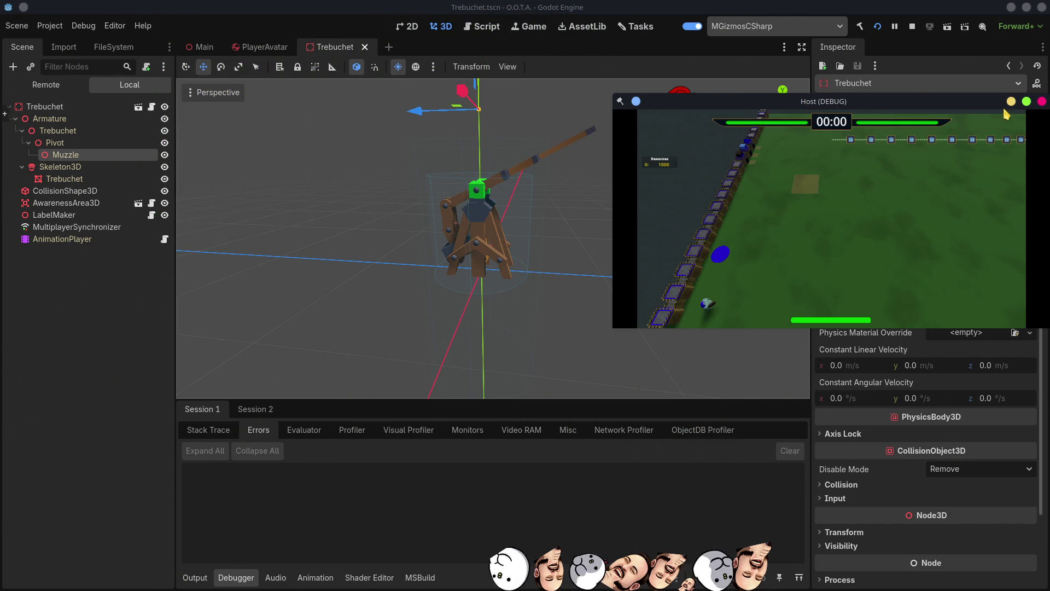
Step: Maximize the Host window and place an attack tower next to Player-1
left_click(1027, 101)
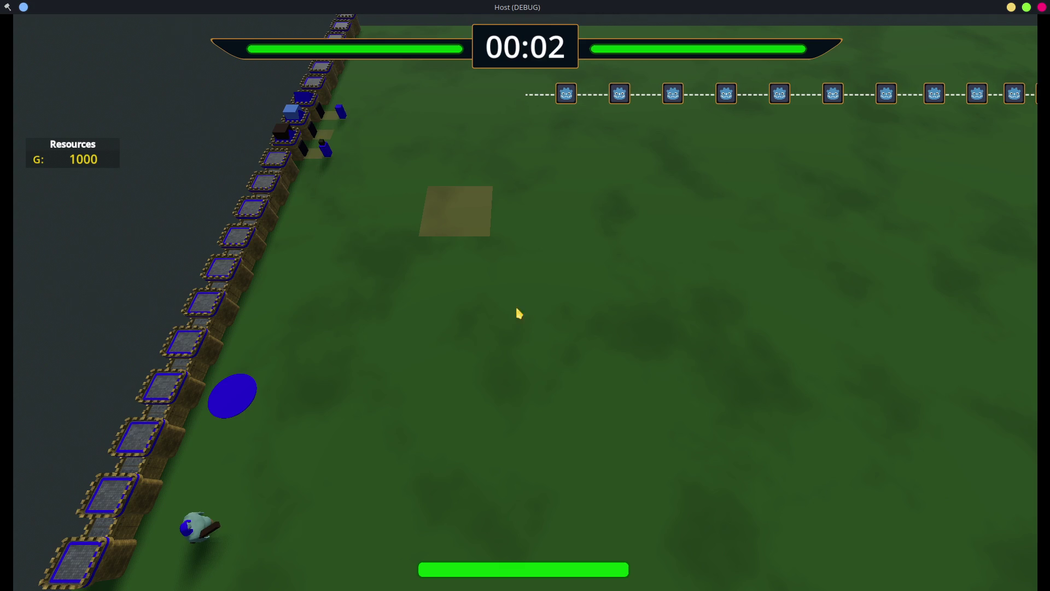
key("d")
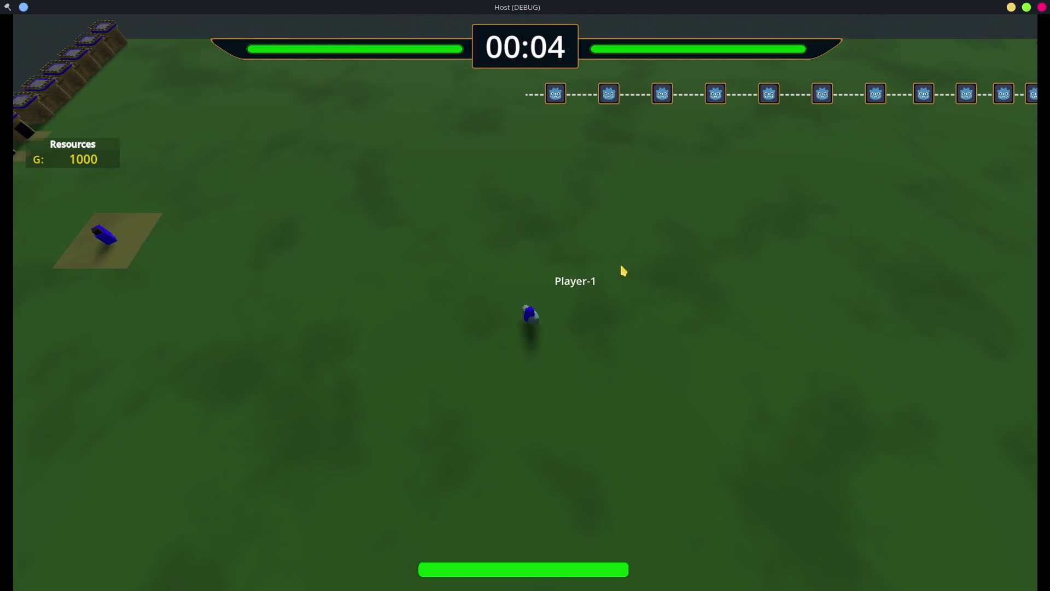
key("b")
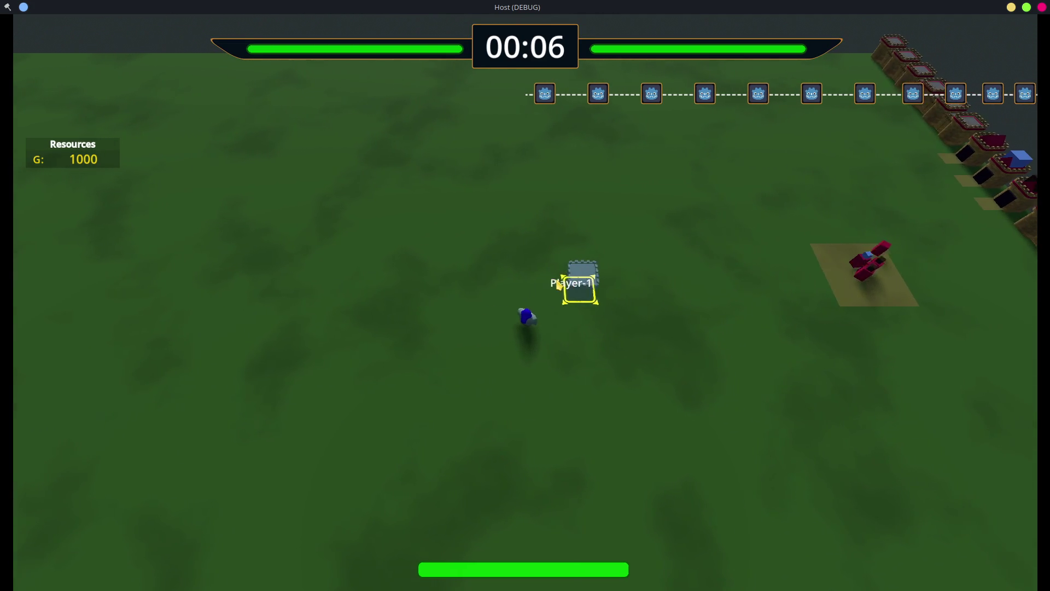
left_click(550, 284)
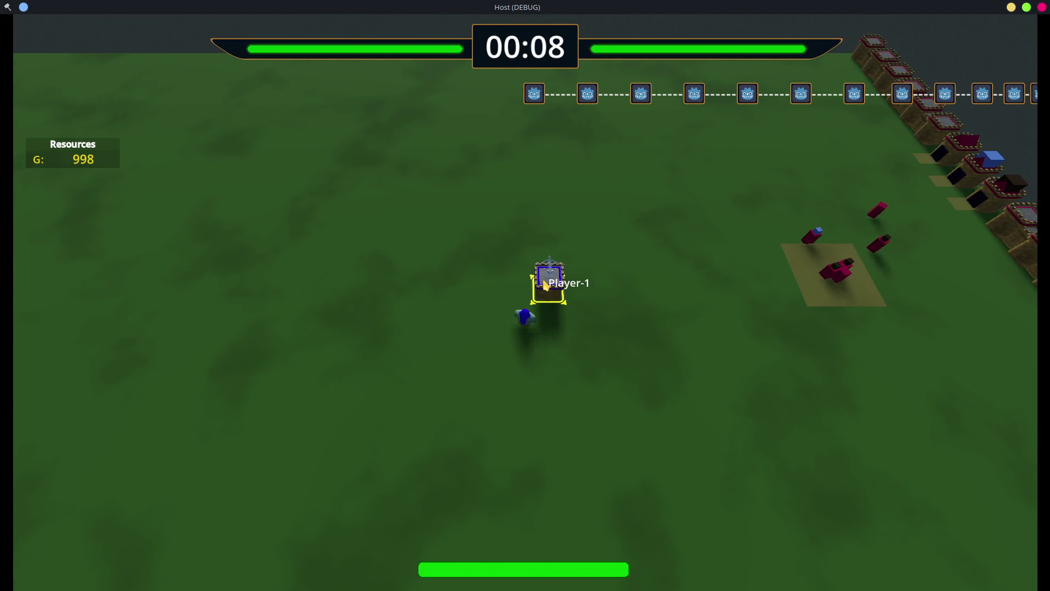
left_click(548, 283)
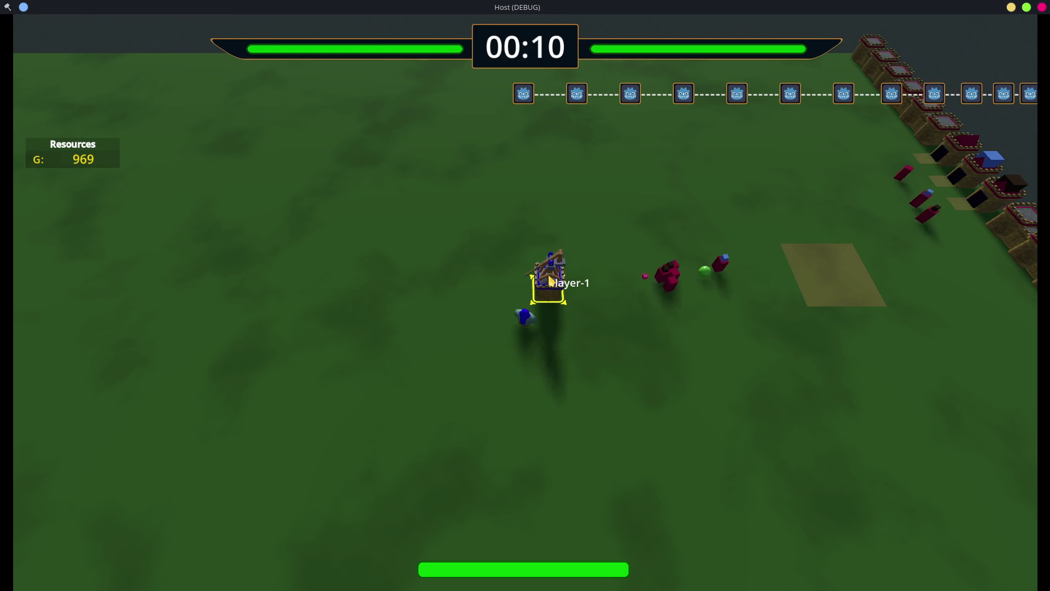
Step: Walk Player-1 around the field with WASD, ending up at the tower
key("d")
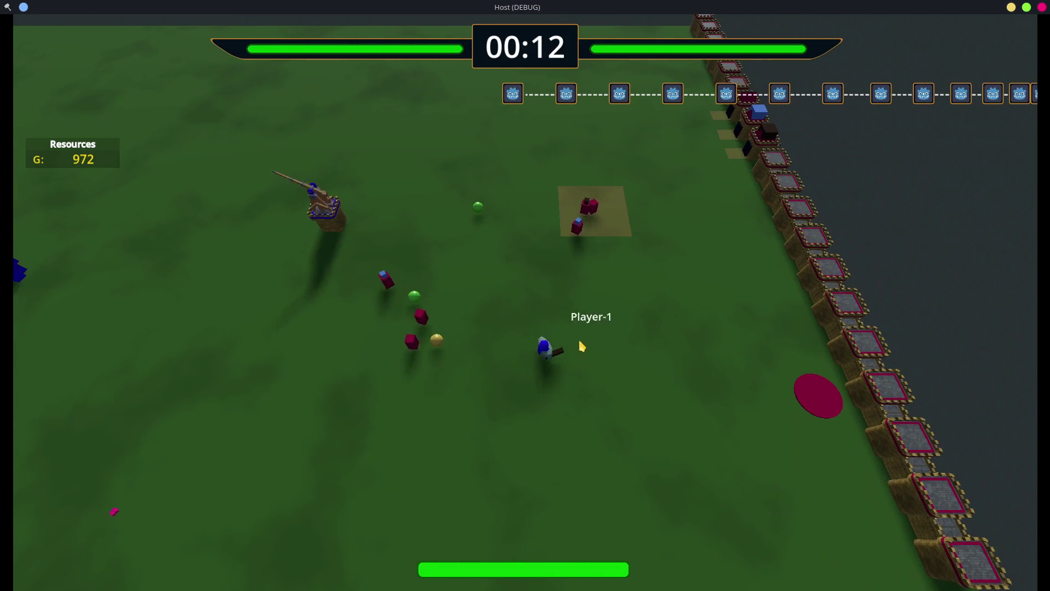
key("w")
key("a")
key("s")
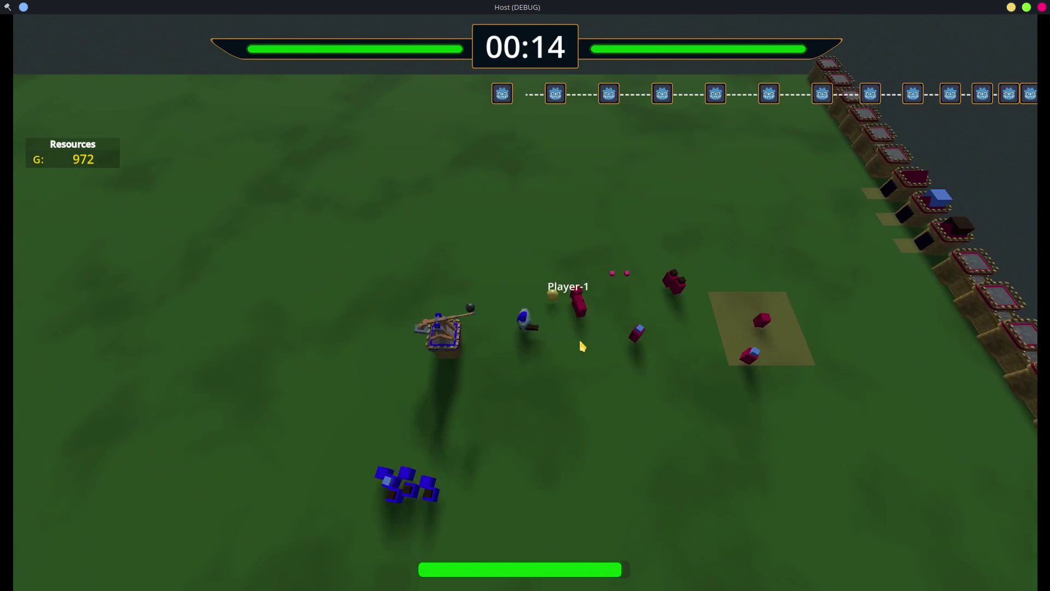
key("a")
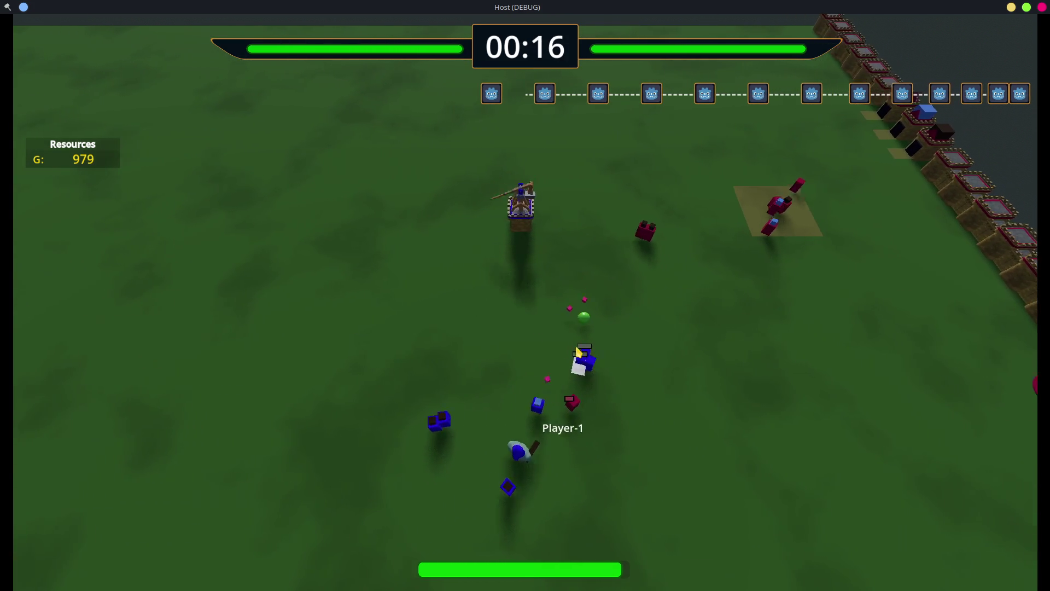
key("d")
key("w")
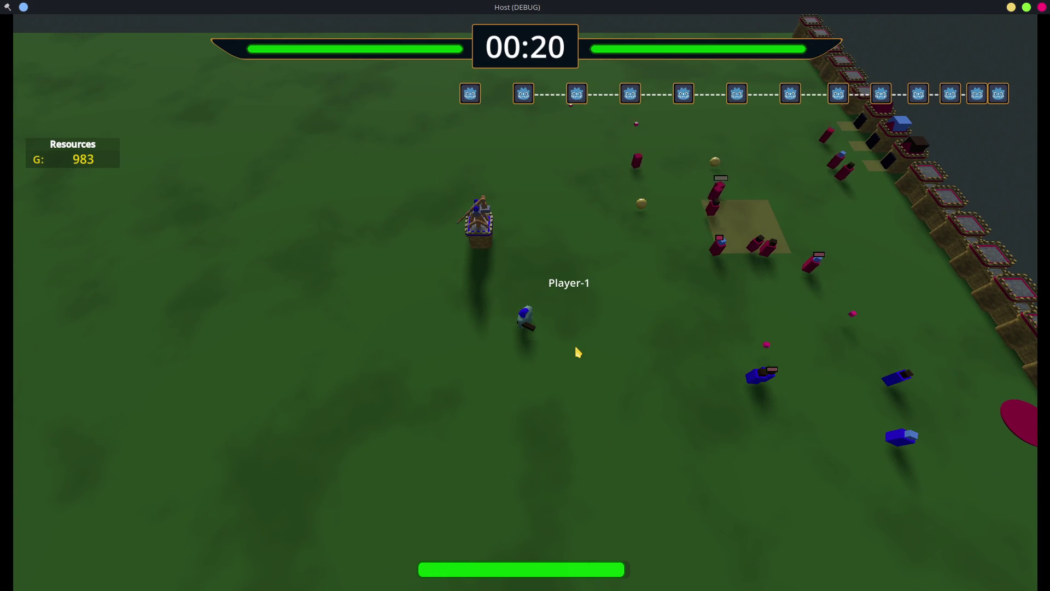
key("d")
key("a")
key("d")
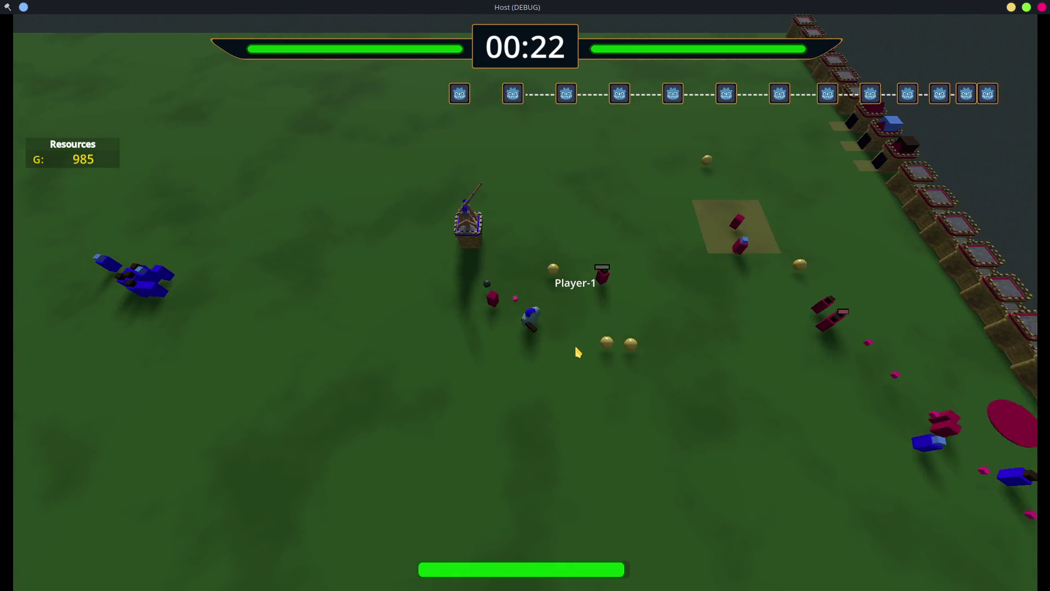
key("a")
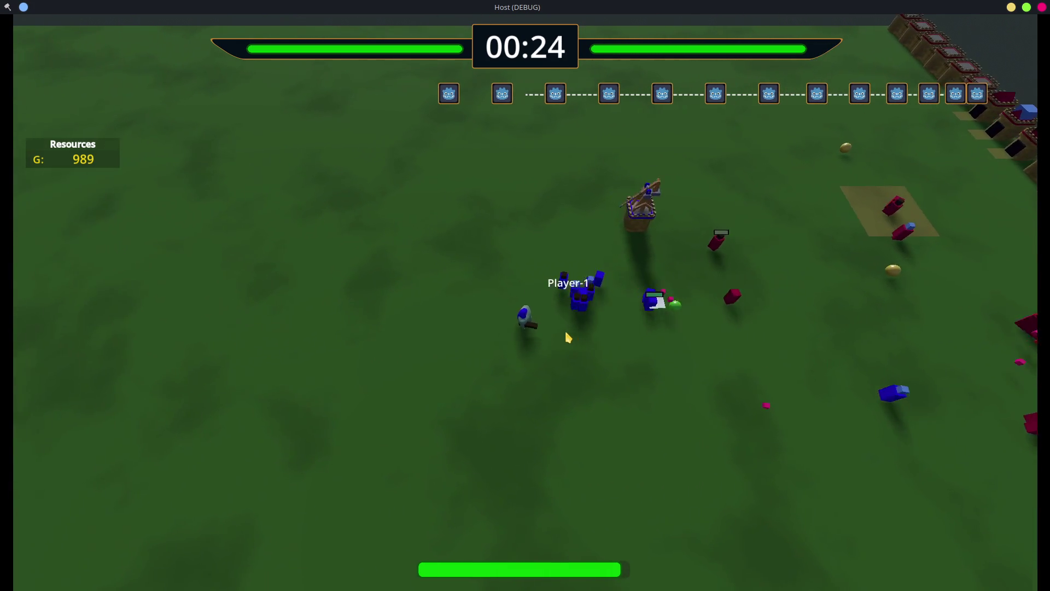
key("d")
key("w")
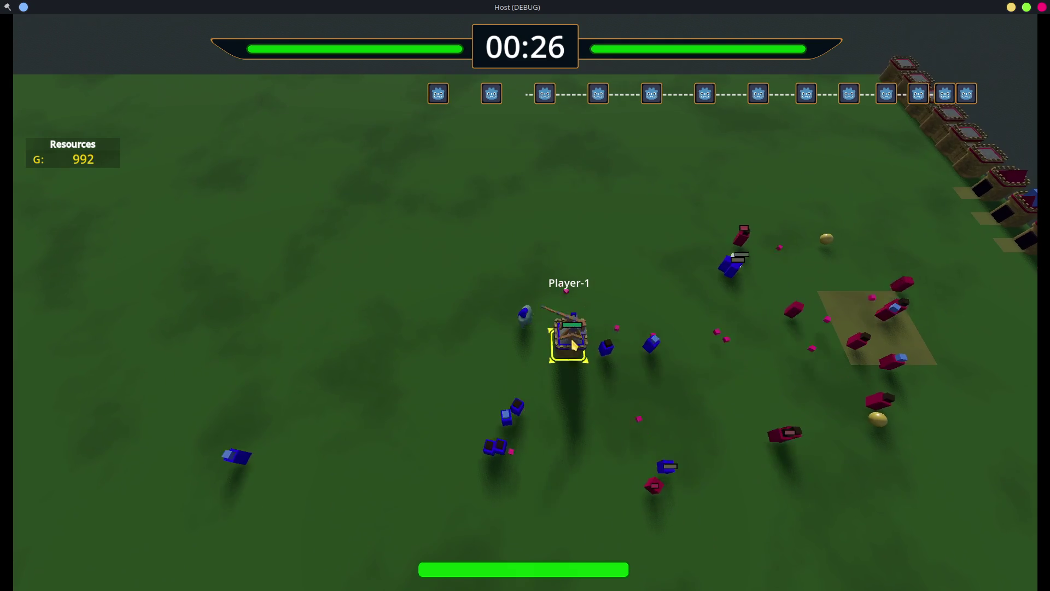
Step: Check the tower's upgrade and repair options, then step away to preview another placement
left_click(572, 345)
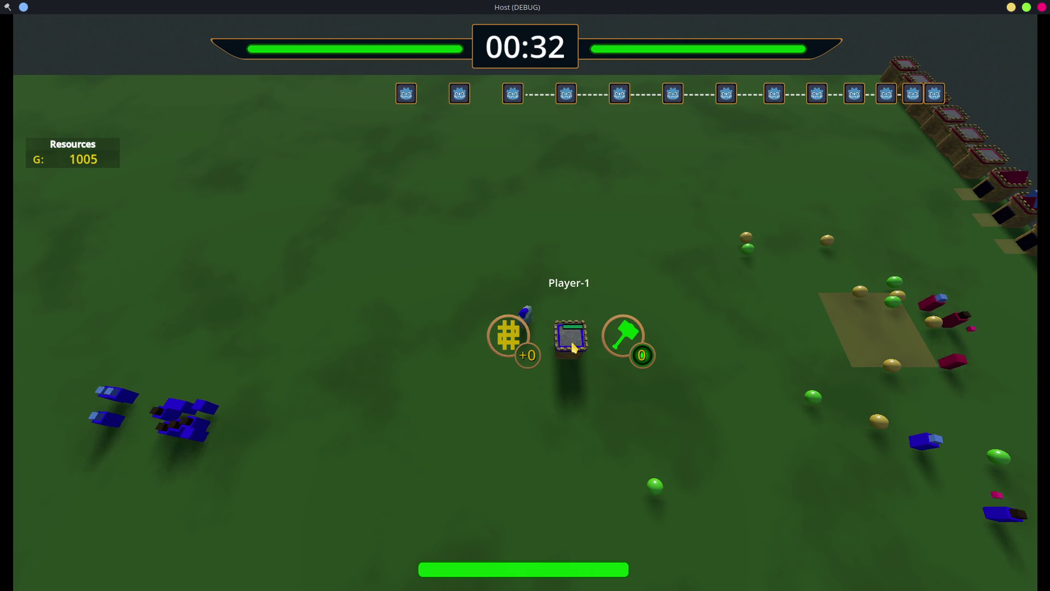
key("a")
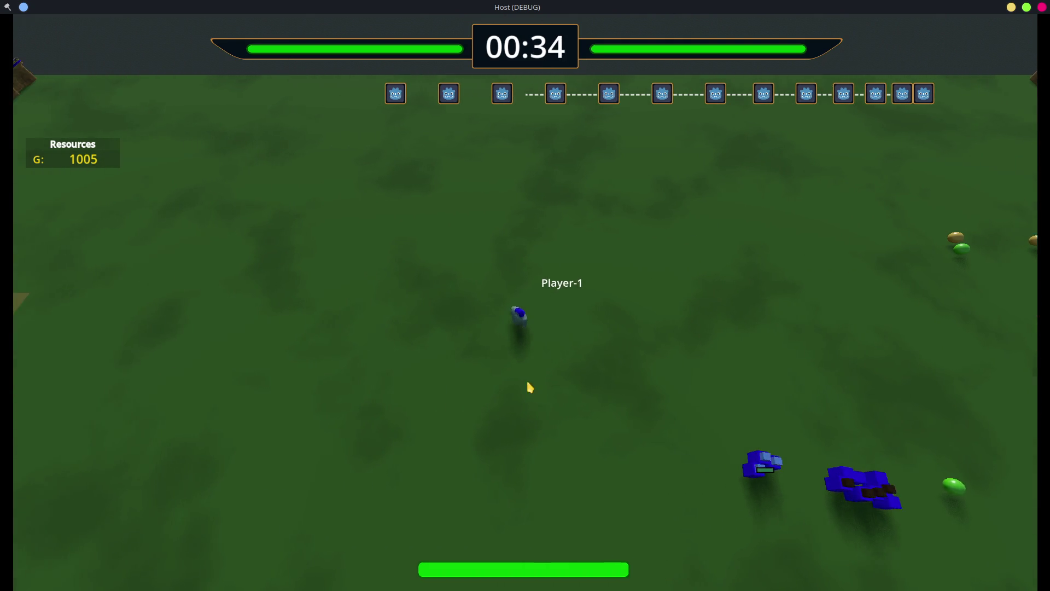
key("b")
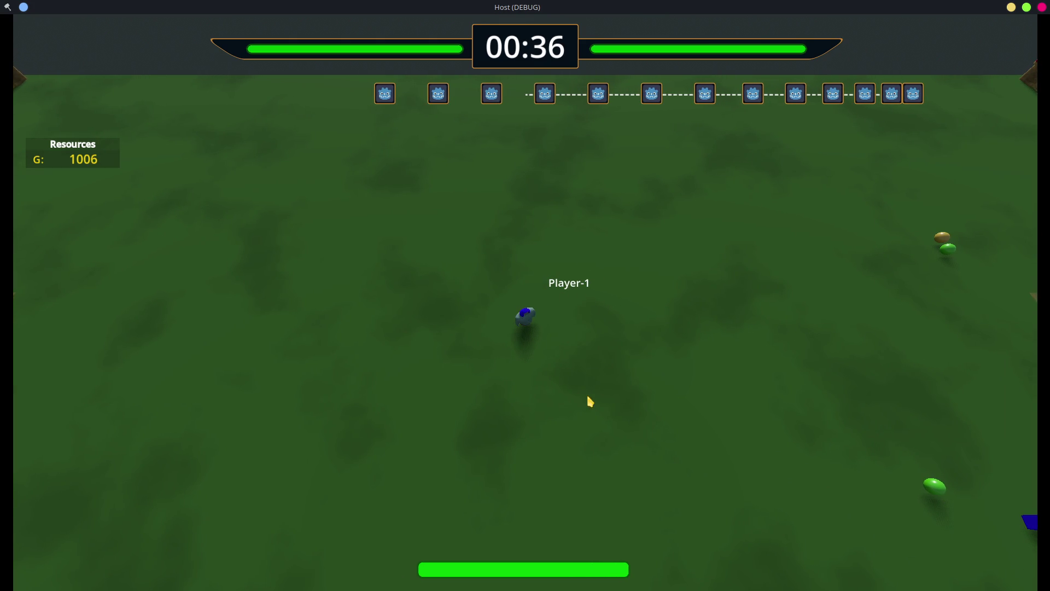
Step: Start a second wall row by placing wall blocks beside the lower part of the column
key("w")
mouse_move(582, 320)
left_mouse_down()
mouse_move(582, 307)
mouse_move(583, 317)
left_mouse_up()
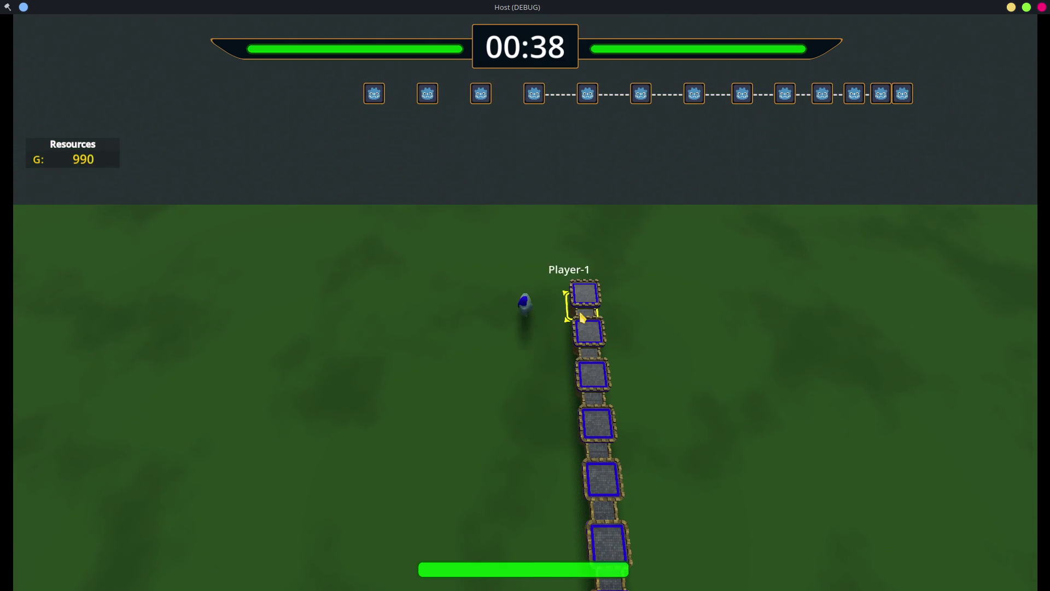
left_click(569, 307)
key("w")
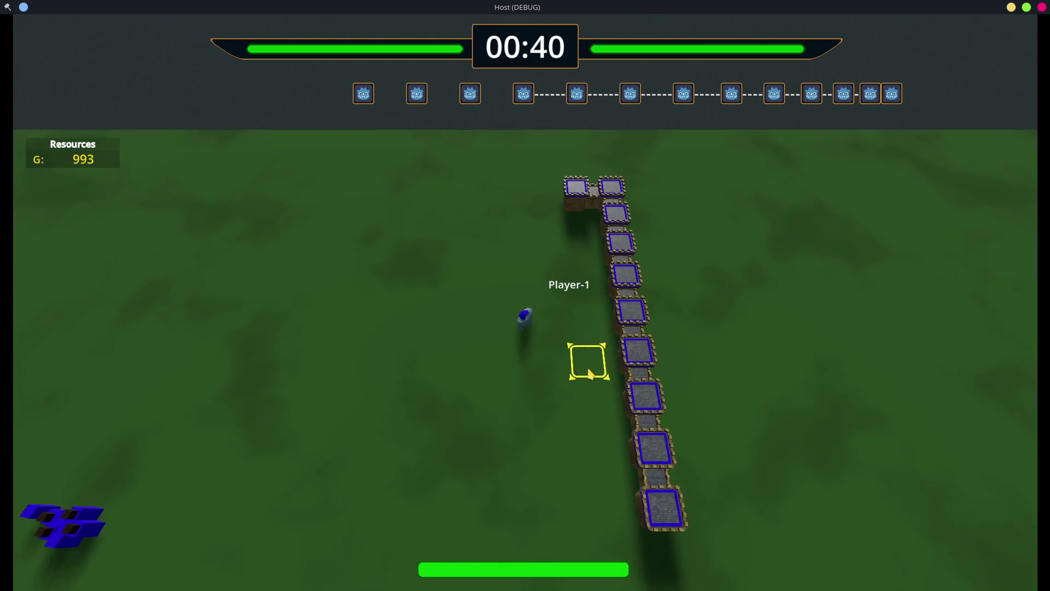
left_click(586, 359)
key("w")
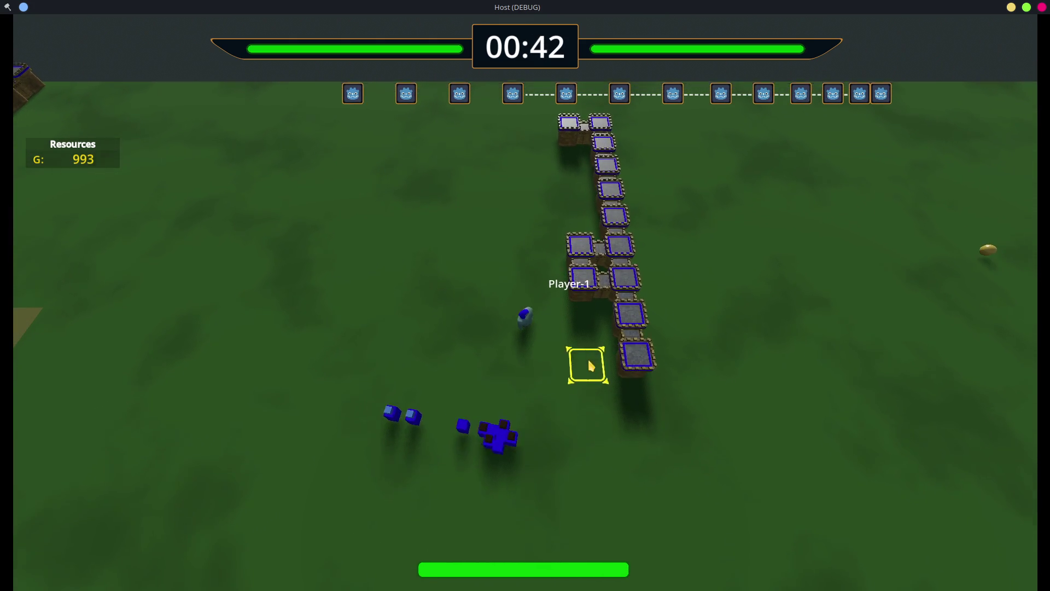
left_click(587, 356)
Step: Extend the second wall row upward, filling the empty left-side slots to the top
key("w")
left_click(590, 309)
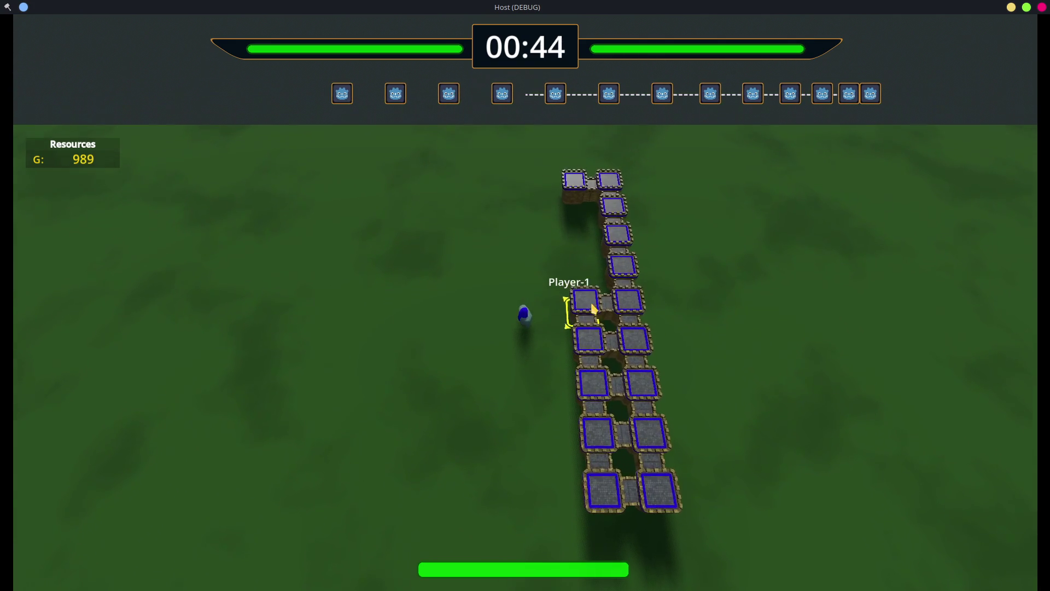
left_click(591, 307)
left_click(592, 303)
key("w")
left_click(592, 298)
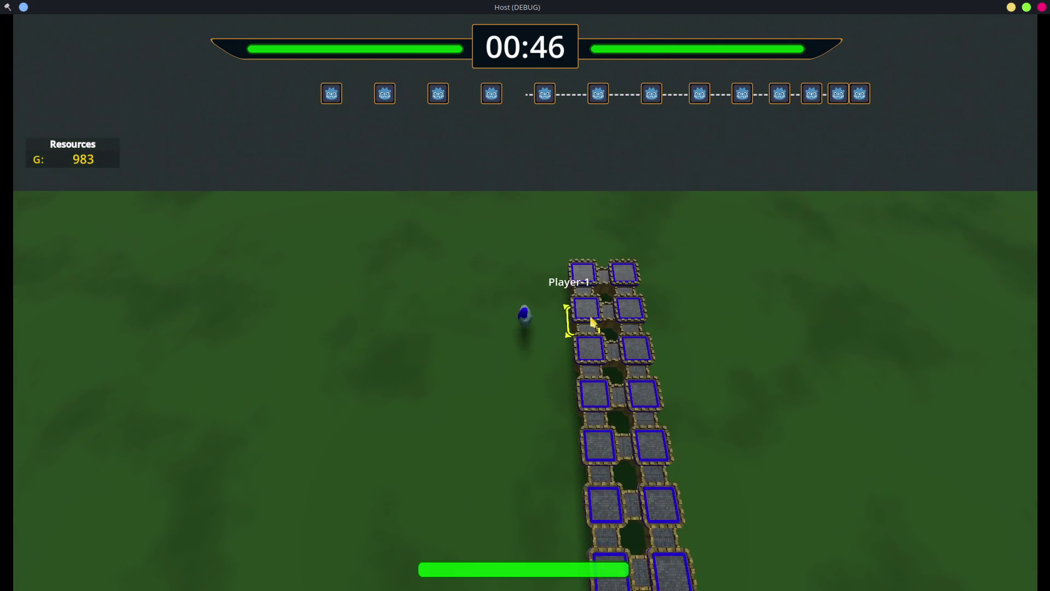
key("d")
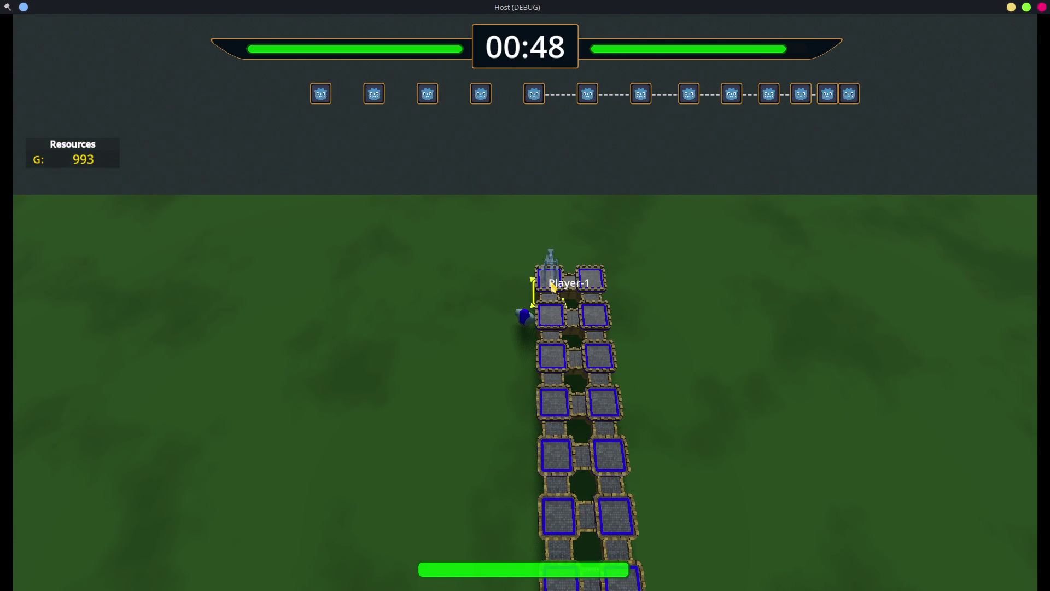
key("s")
Step: Mount Trebuchet towers on each wall of the left row
left_click(557, 312)
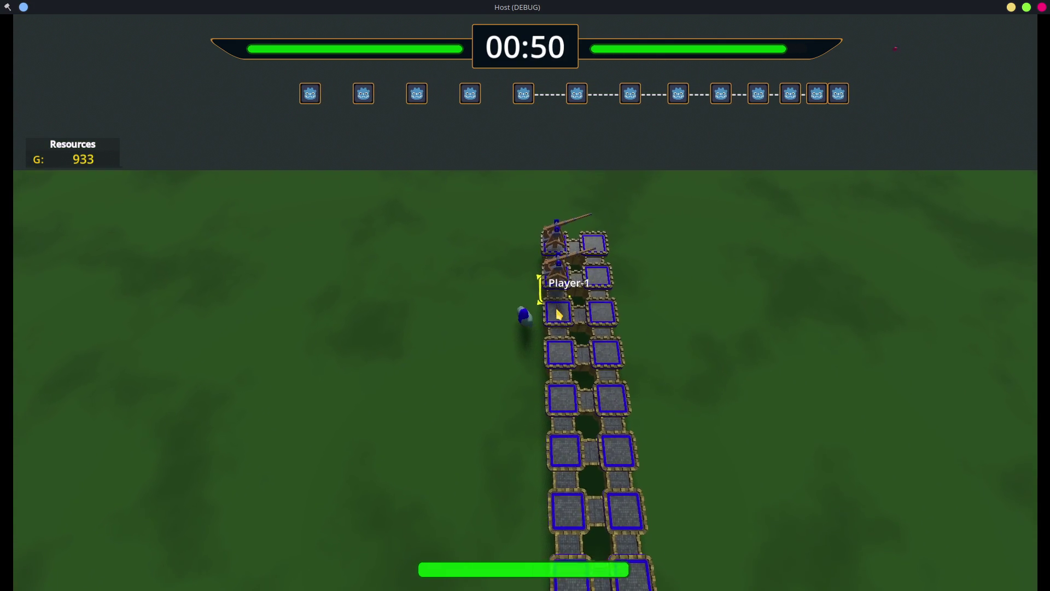
left_click(559, 314)
left_click(562, 318)
left_click(560, 323)
left_click(559, 324)
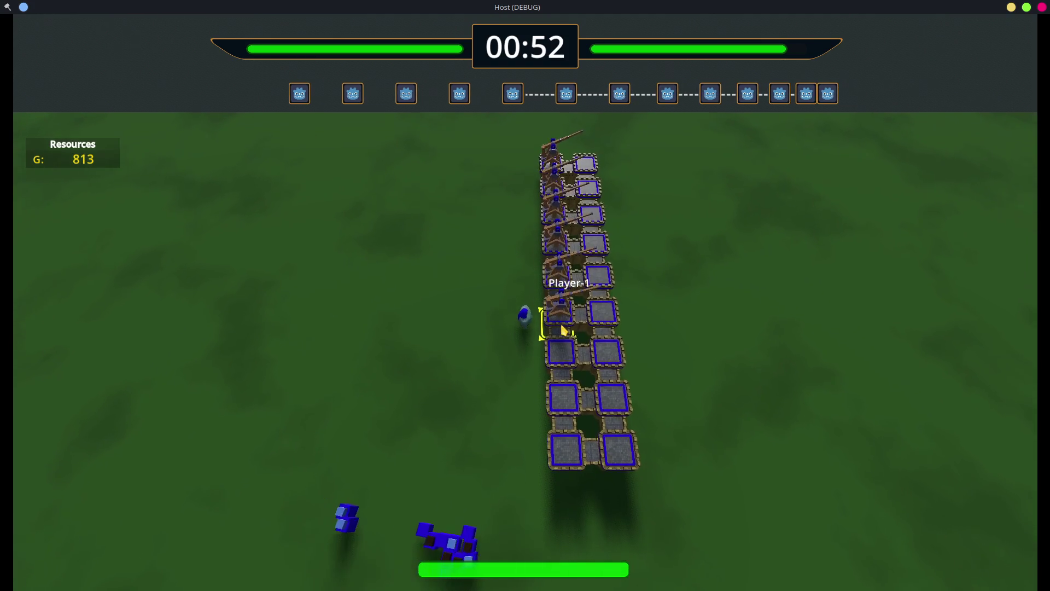
left_click(564, 343)
left_click(564, 344)
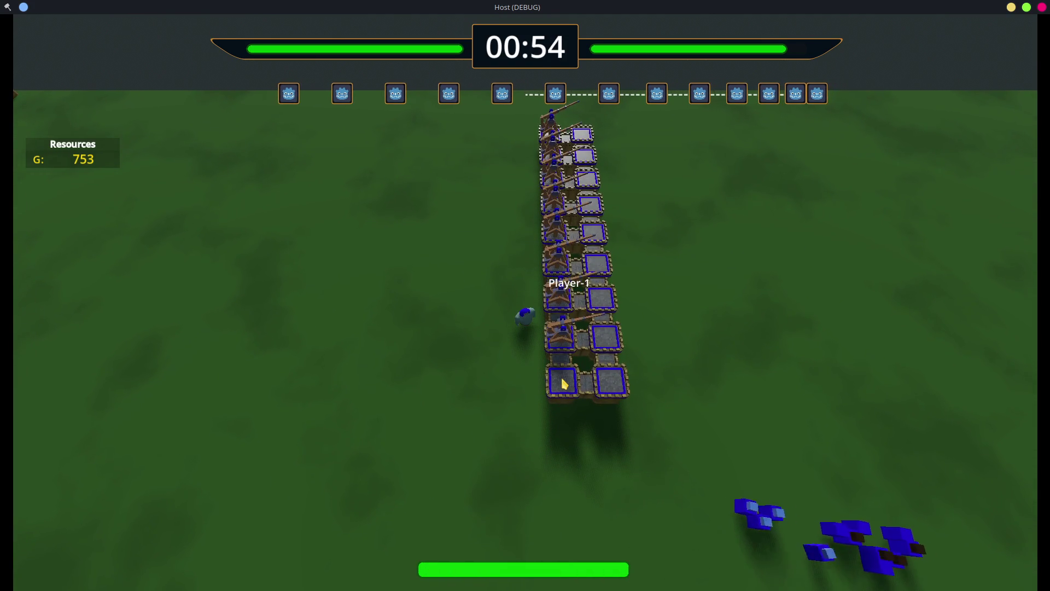
left_click(563, 369)
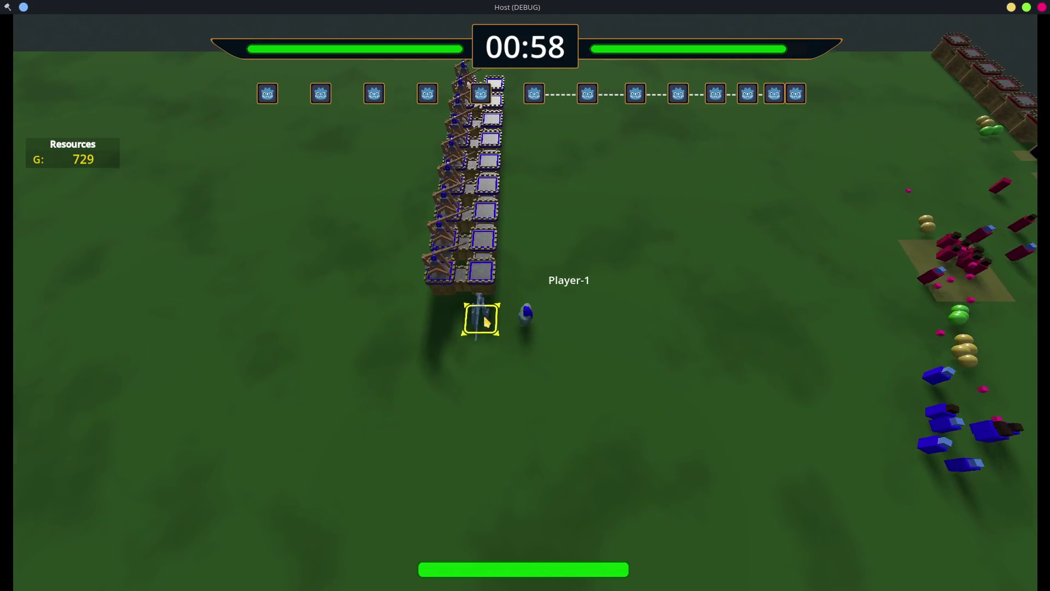
Step: Mount Trebuchet towers on the remaining empty walls of the right row
left_click(494, 305)
left_click(506, 304)
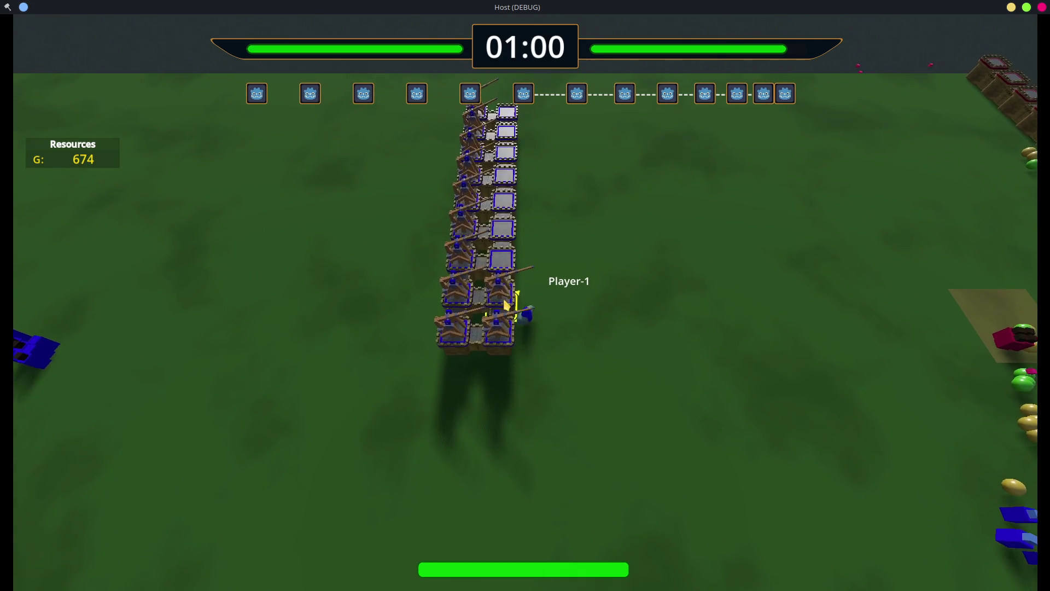
left_click(505, 304)
left_click(499, 300)
left_click(500, 301)
left_click(501, 306)
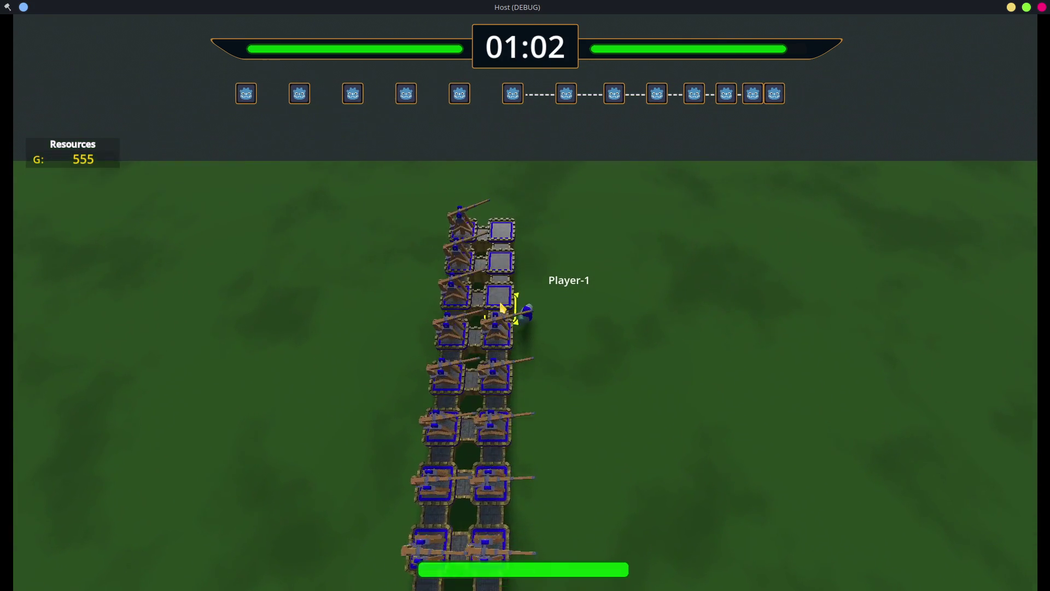
left_click(501, 306)
left_click(500, 303)
left_click(499, 304)
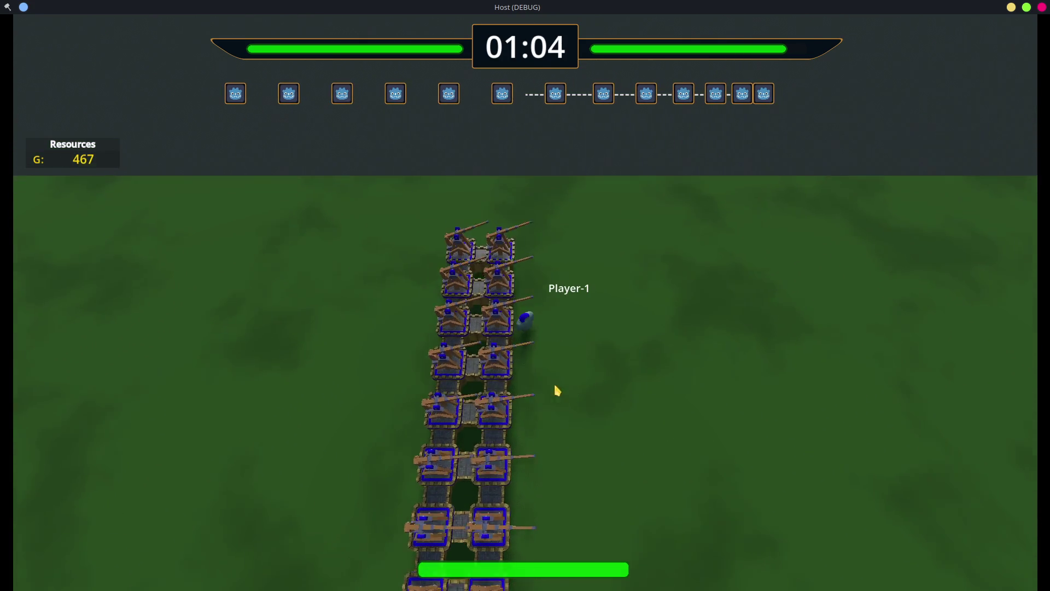
Step: Fill the gap in the wall column with two new walls
key("s")
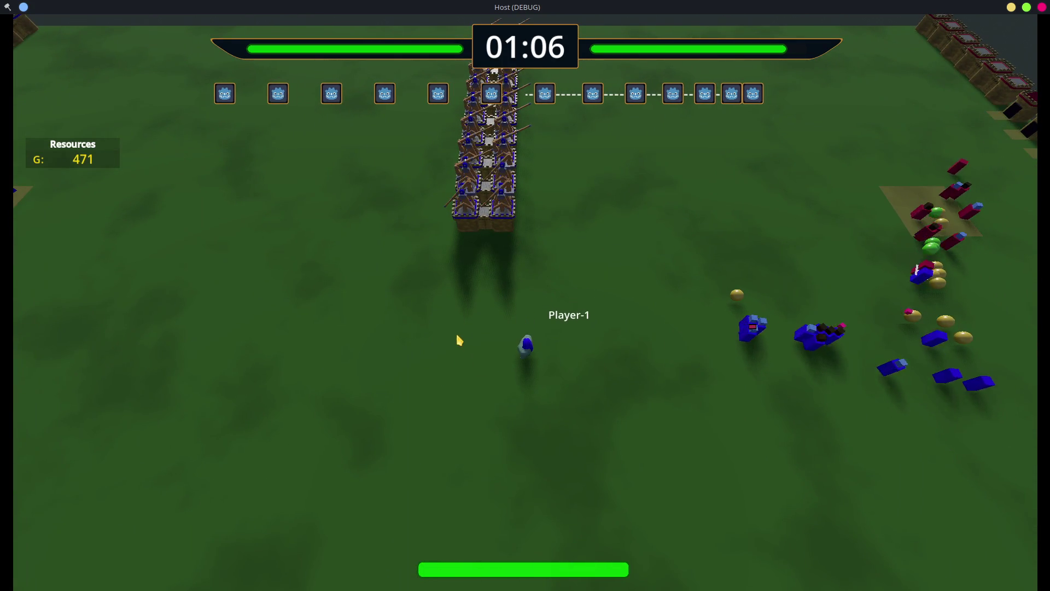
key("w")
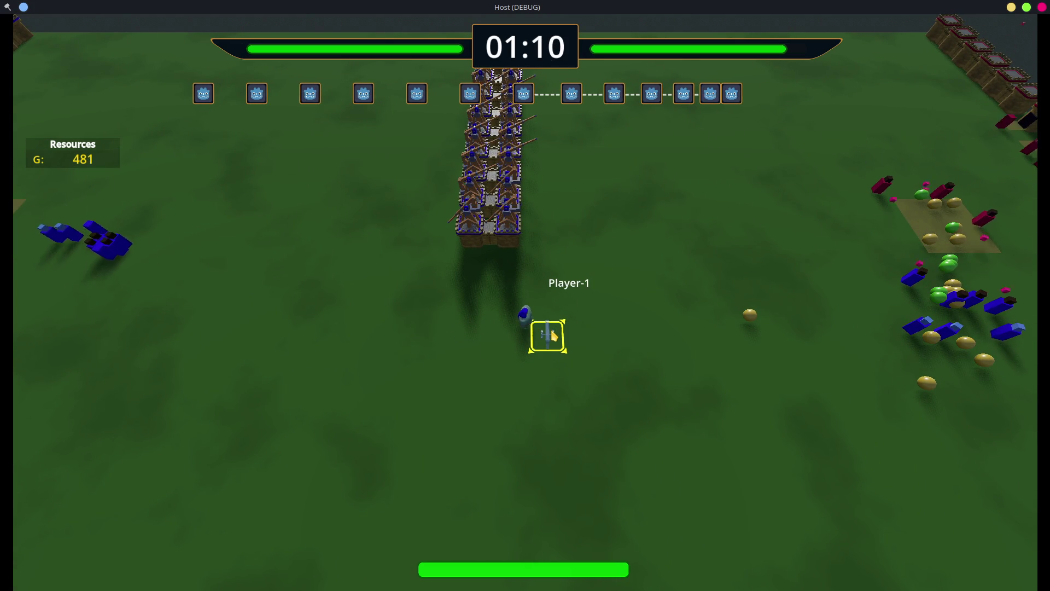
key("w")
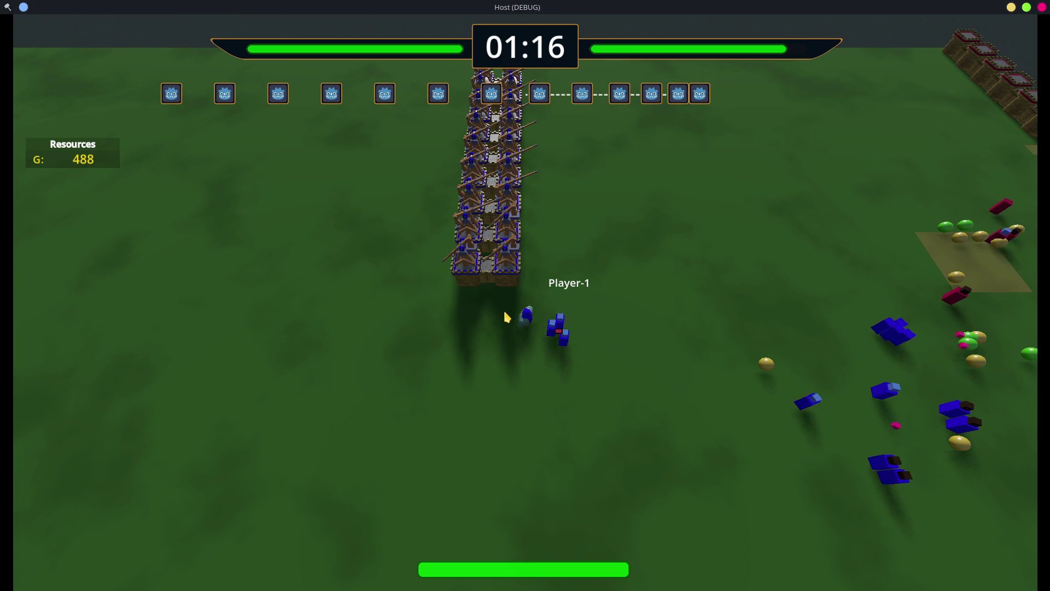
key("d")
key("s")
left_click_drag(488, 314, 486, 336)
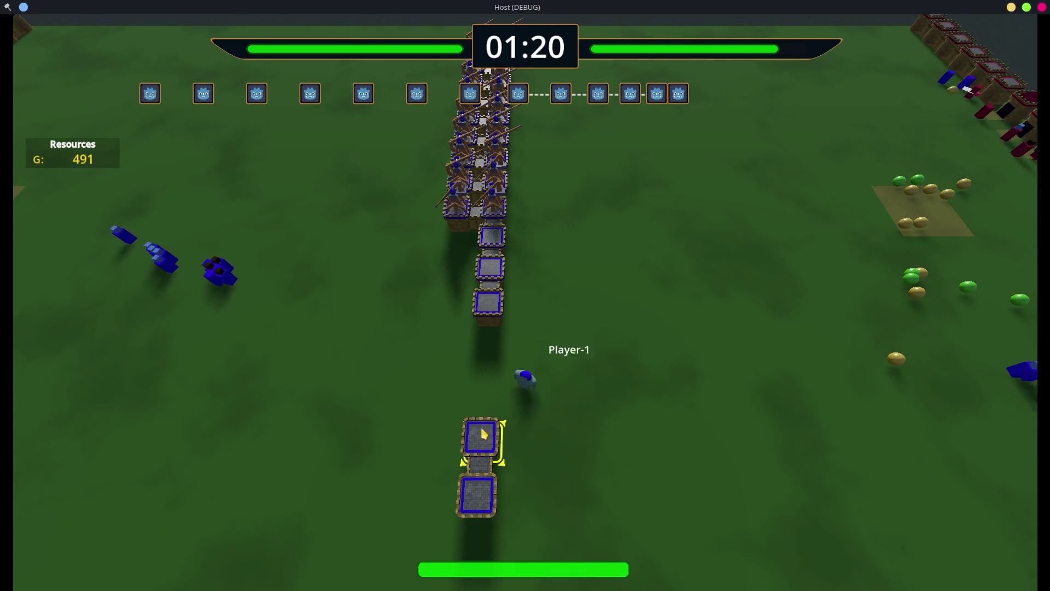
left_click_drag(484, 434, 484, 353)
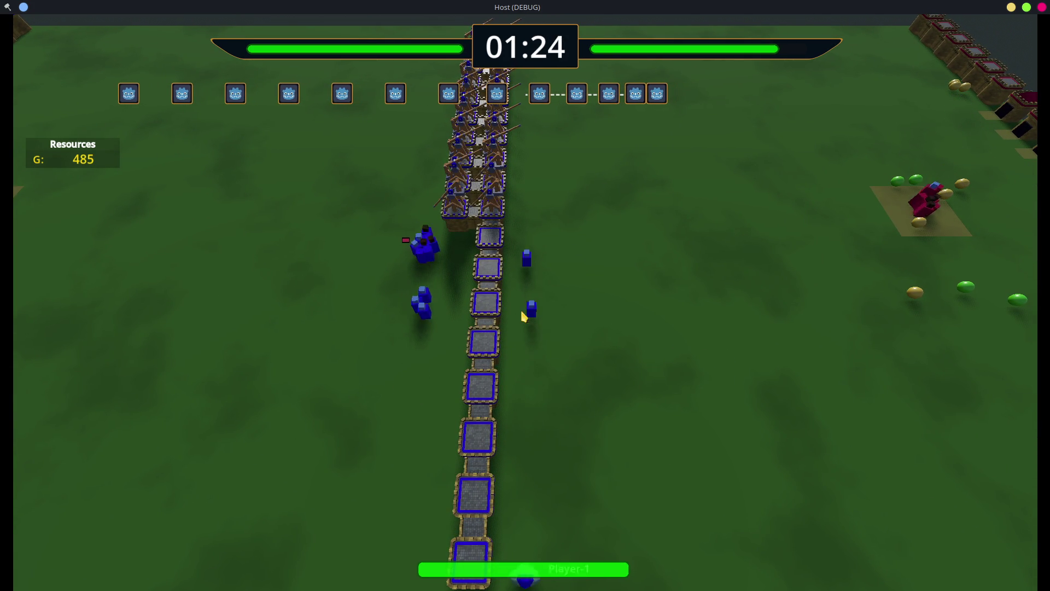
Step: Lay a new line of walls running south on the open ground left of the towers
key("w")
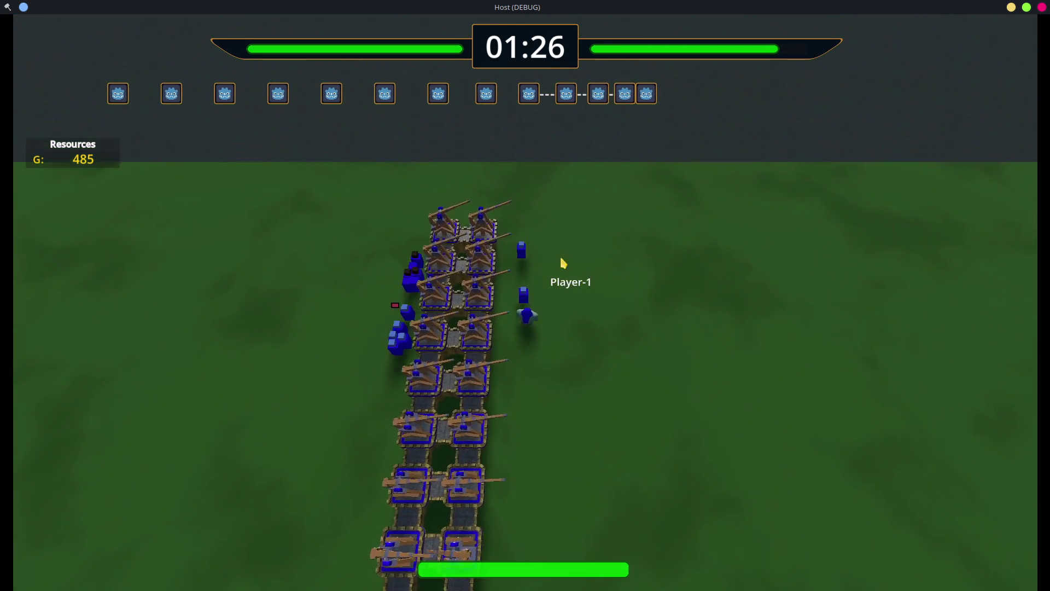
key("w")
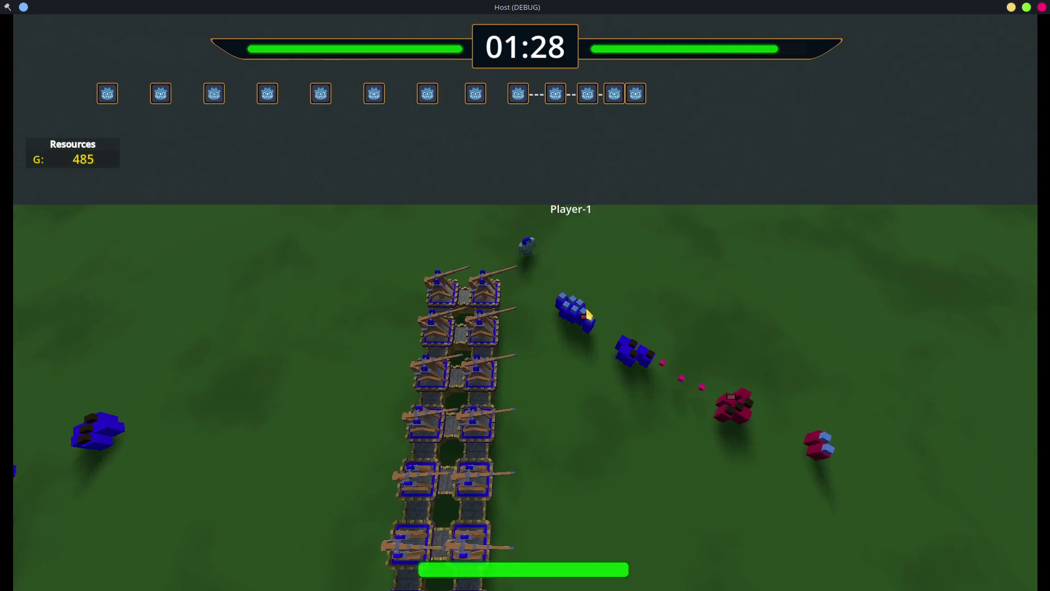
key("s")
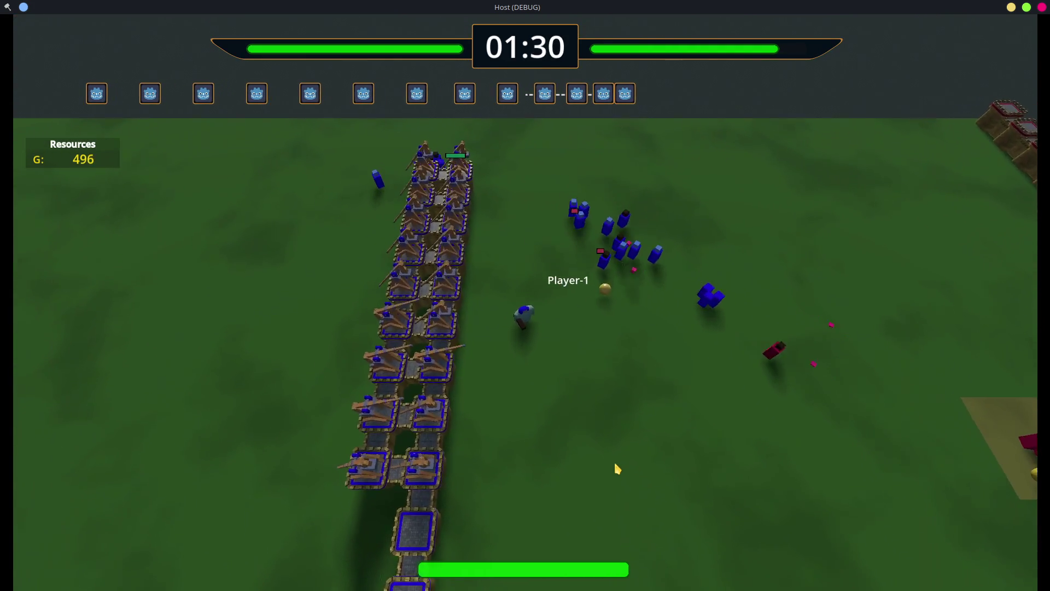
key("w")
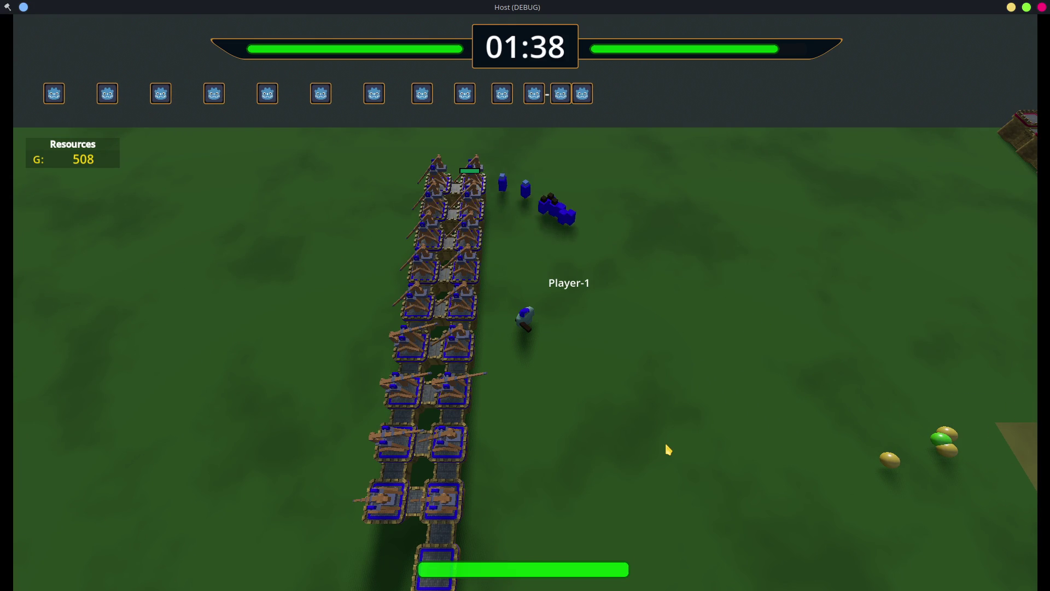
key("w")
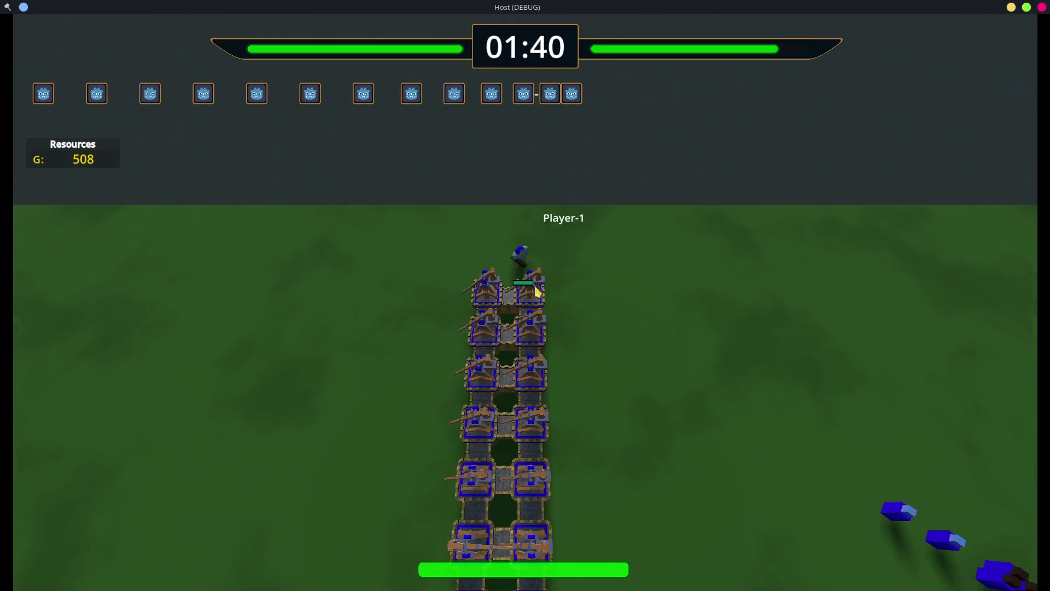
key("a")
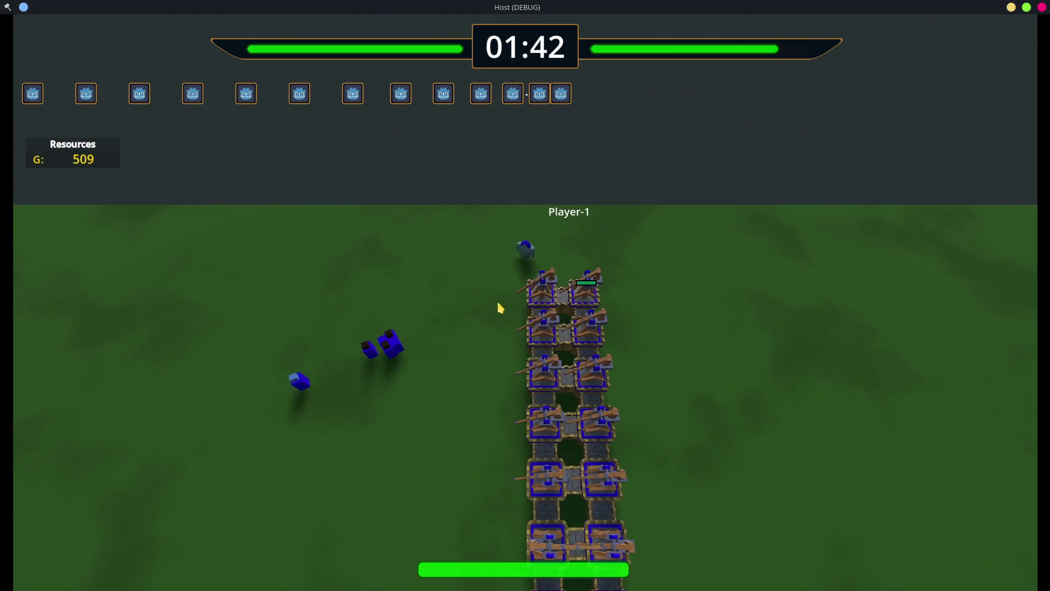
key("a")
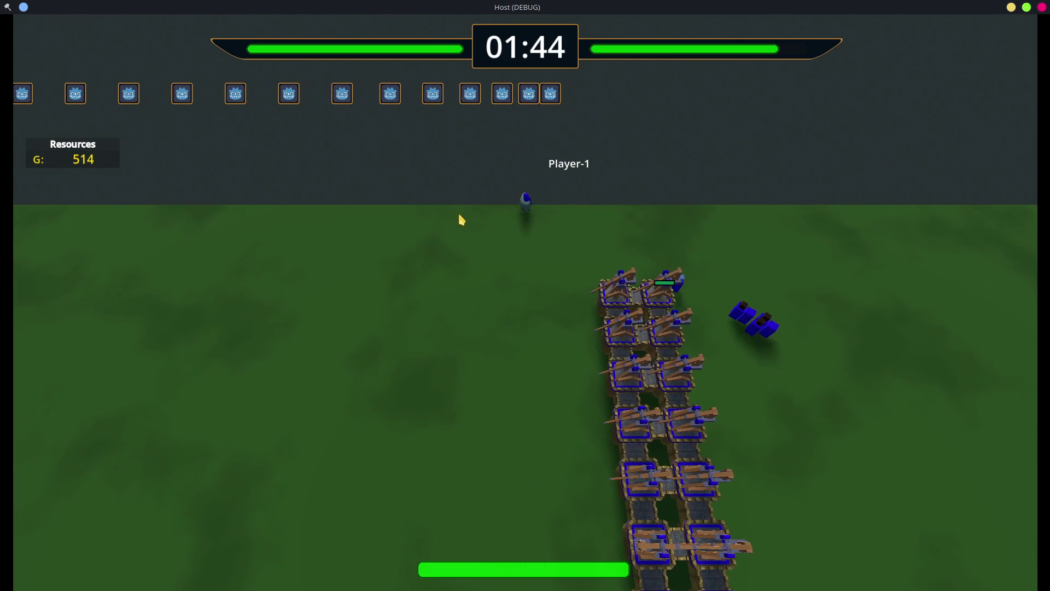
key("a")
key("b")
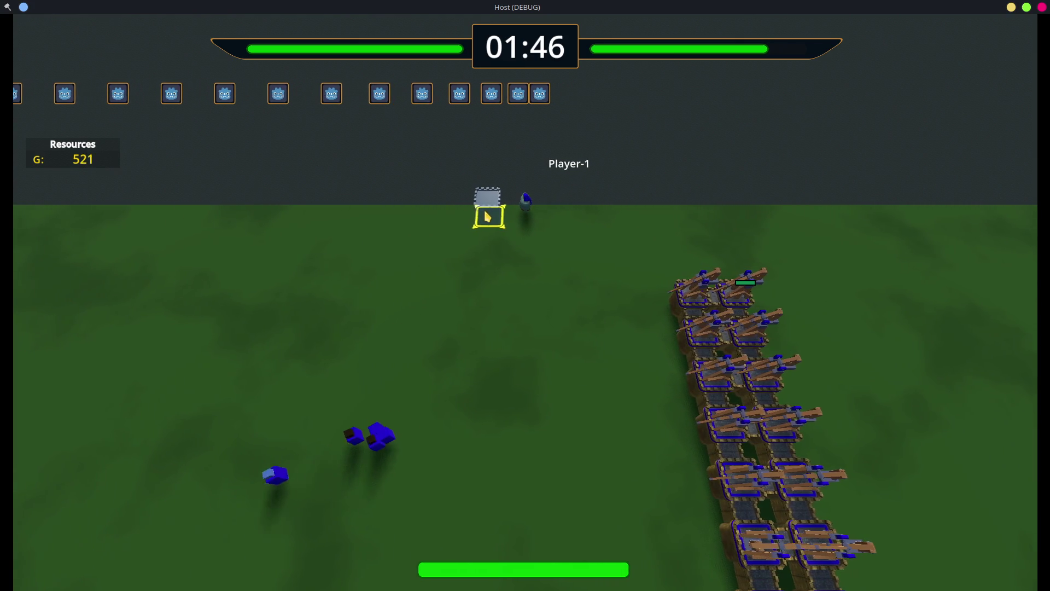
left_click_drag(492, 262, 473, 435)
key("s")
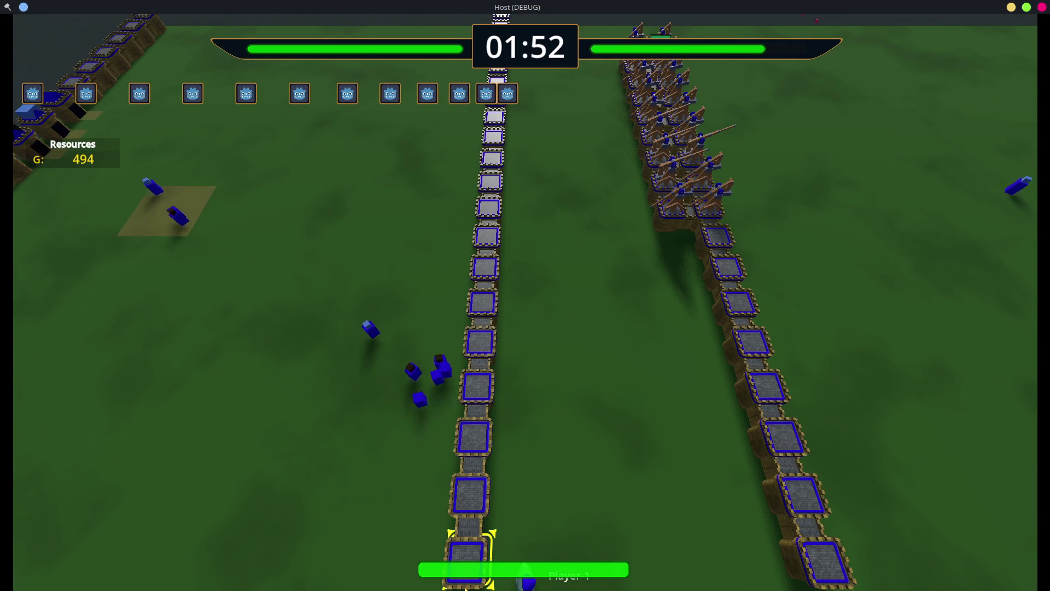
Step: Walk Player-1 past the new wall line and up toward the far edge beside the tower columns
key("d")
key("a")
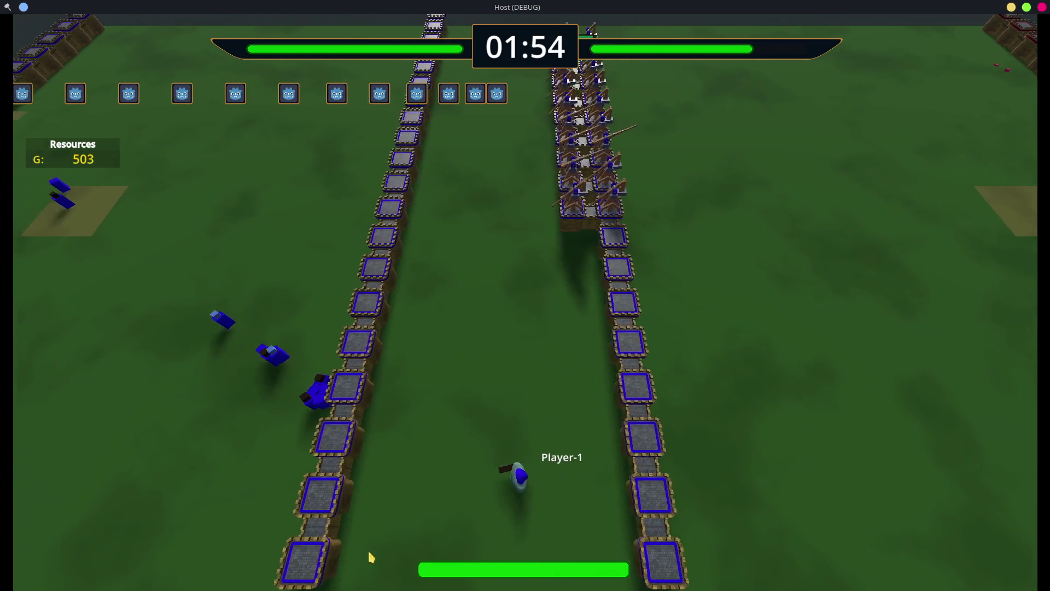
key("a")
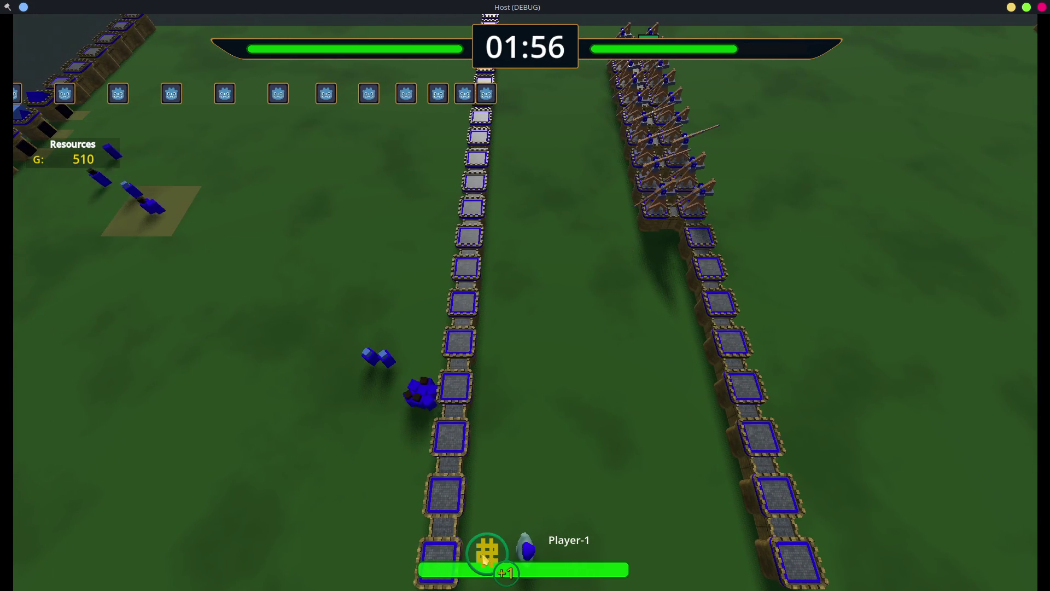
key("d")
key("w")
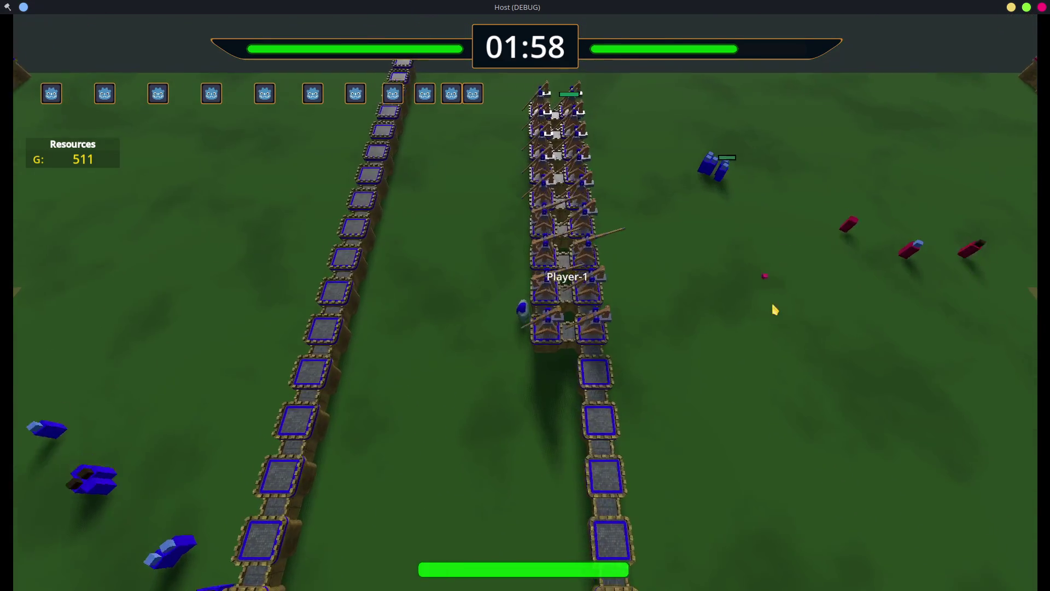
key("w")
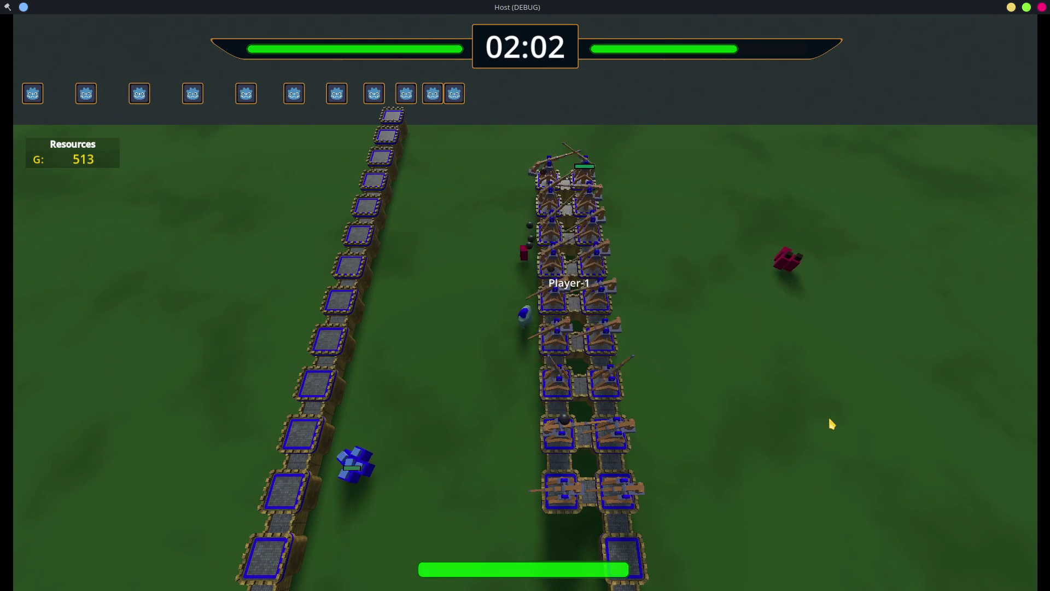
key("a")
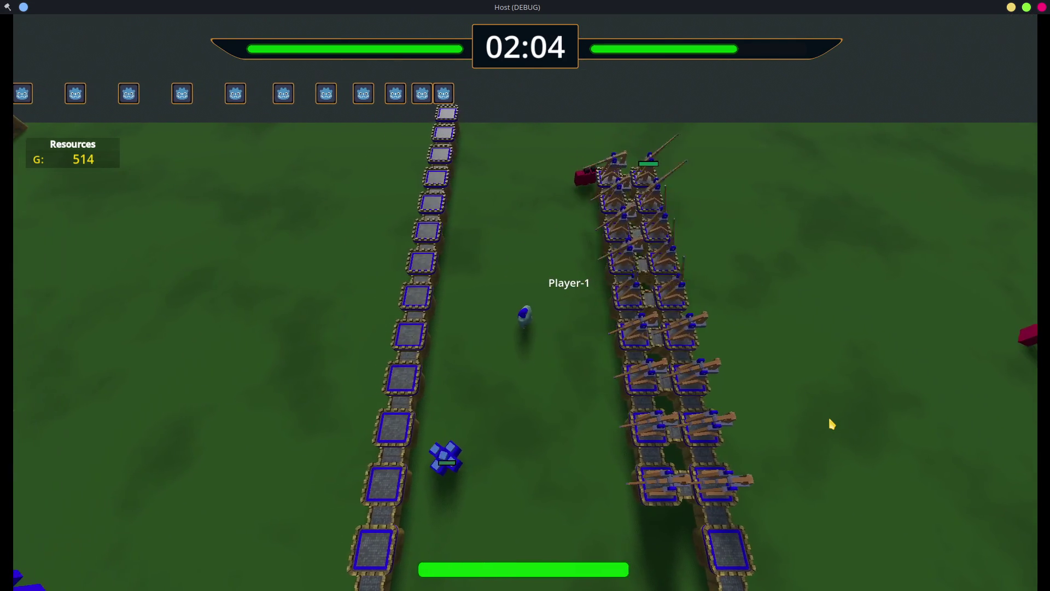
key("d")
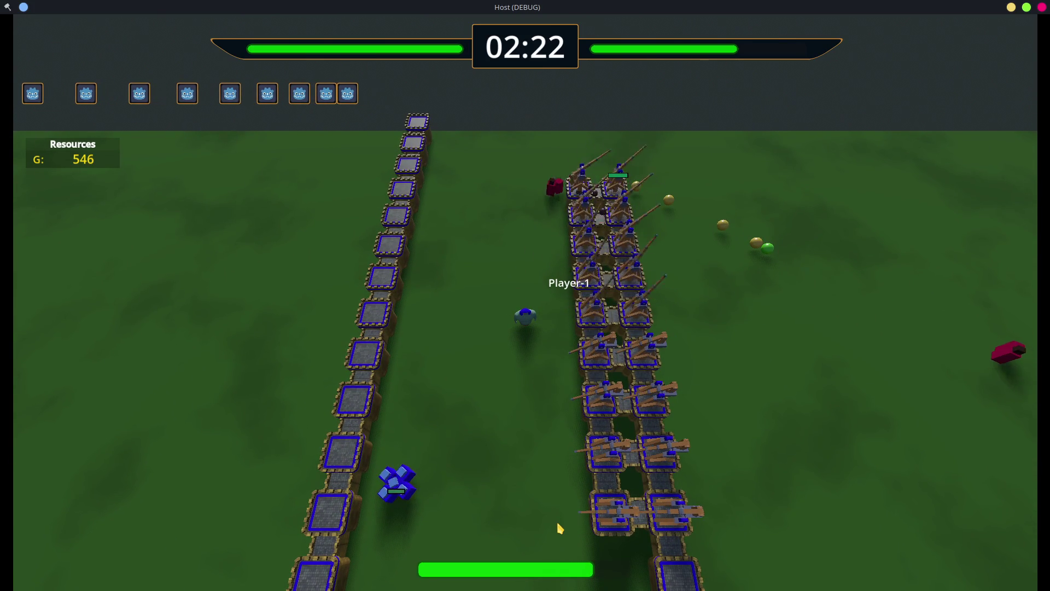
Step: Send Player-1 down-left, then left, down, and back up beside the trebuchet rows
right_click(394, 486)
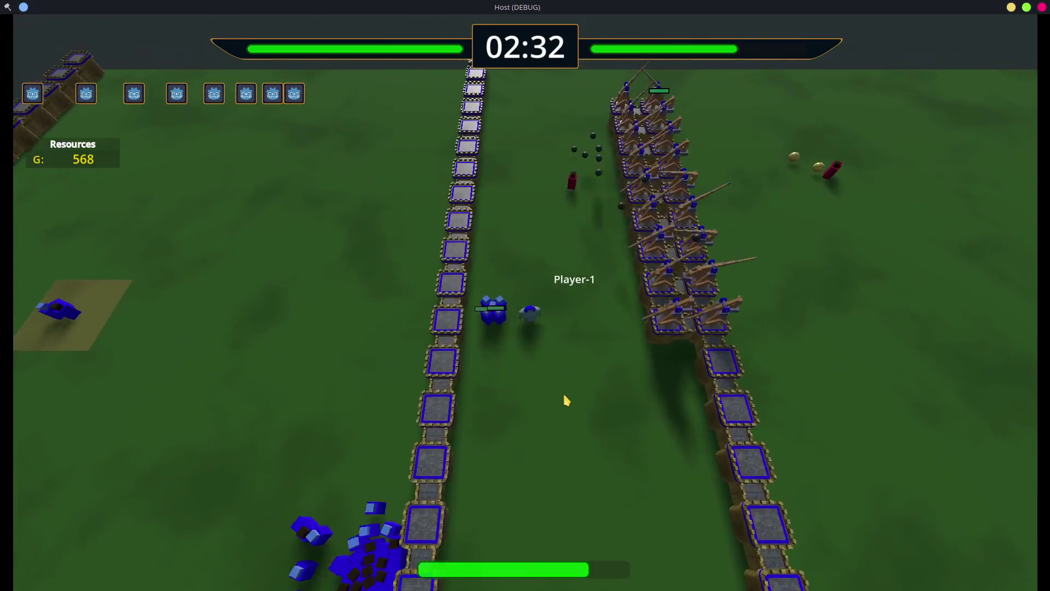
right_click(563, 392)
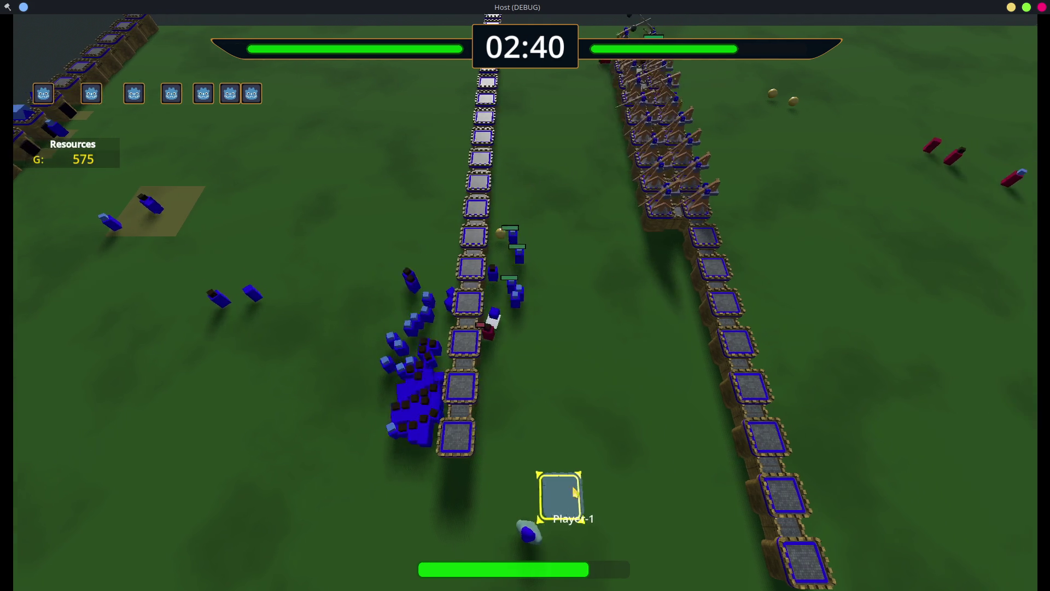
right_click(382, 525)
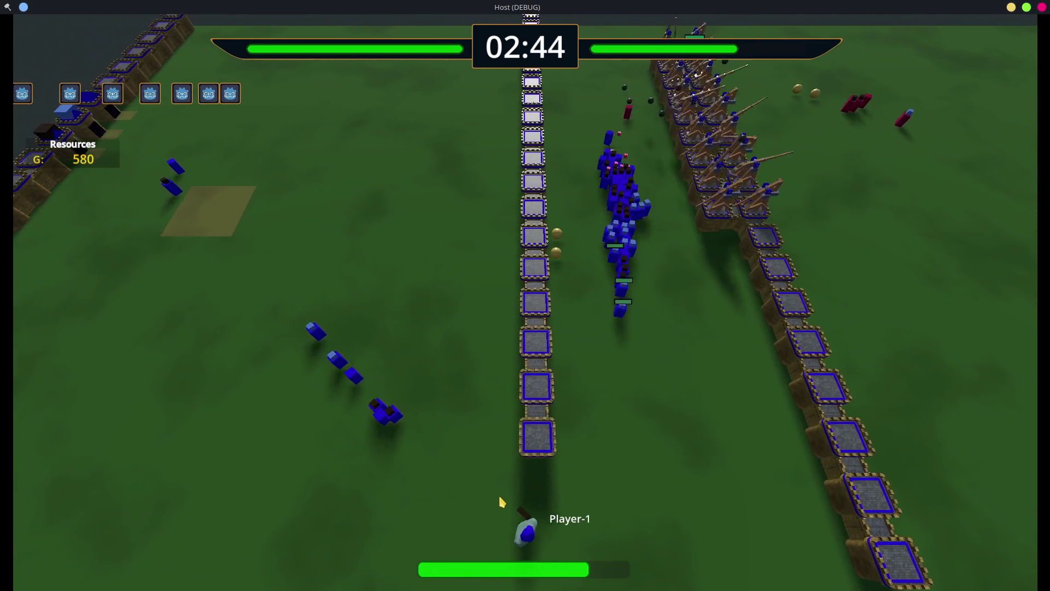
right_click(476, 525)
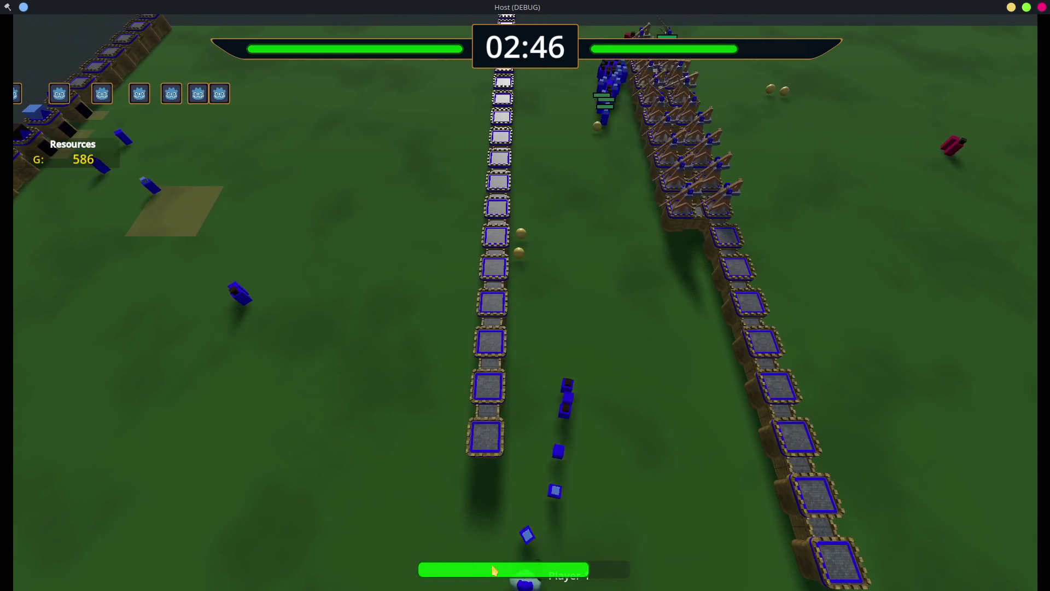
right_click(551, 481)
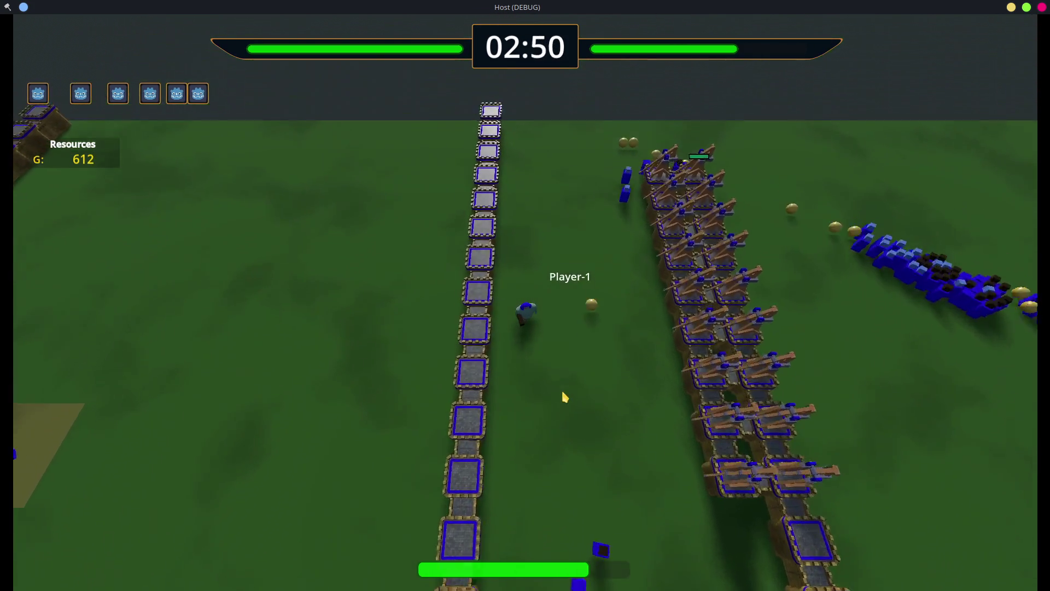
Step: Orbit the camera to centre the tower column and build a wall tower at its bottom
key("e")
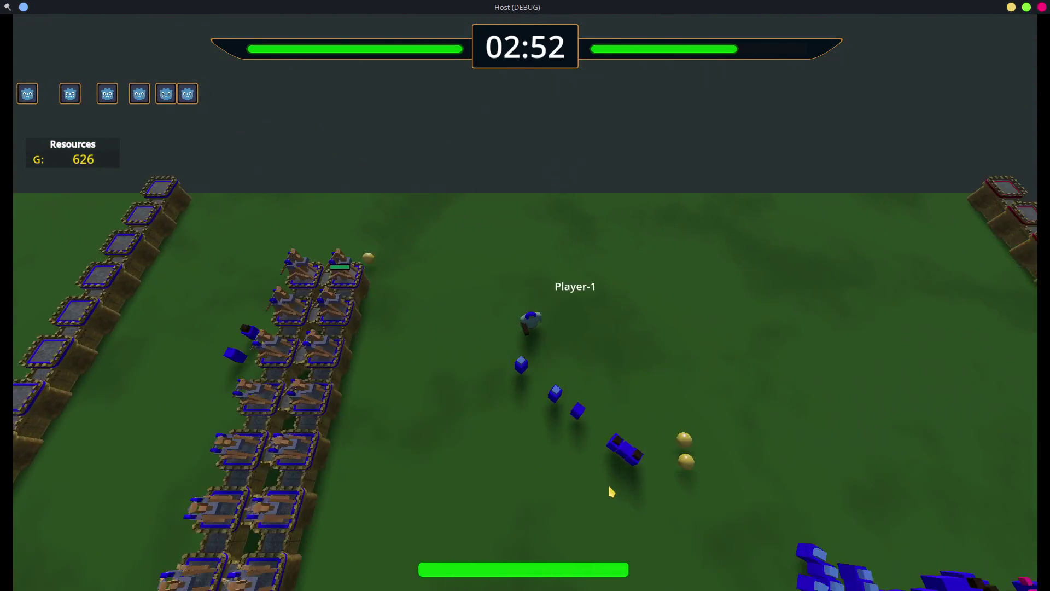
key("e")
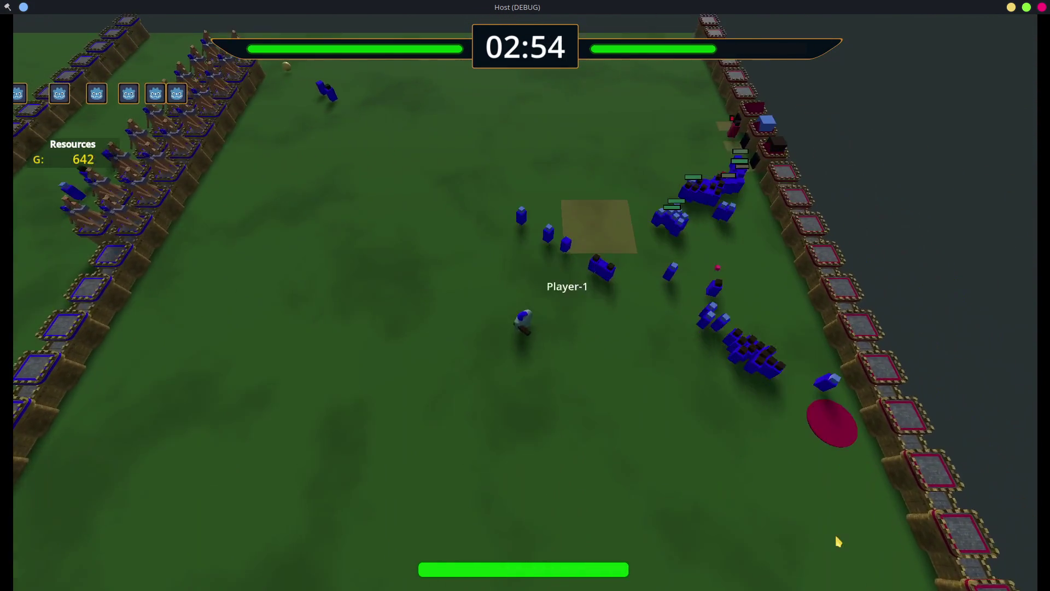
key("q")
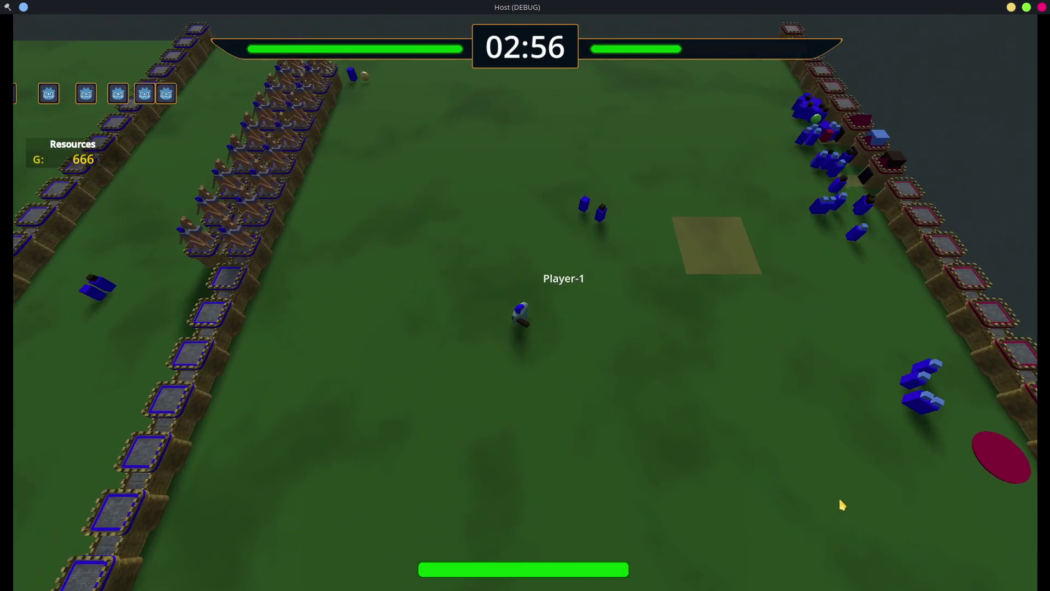
key("q")
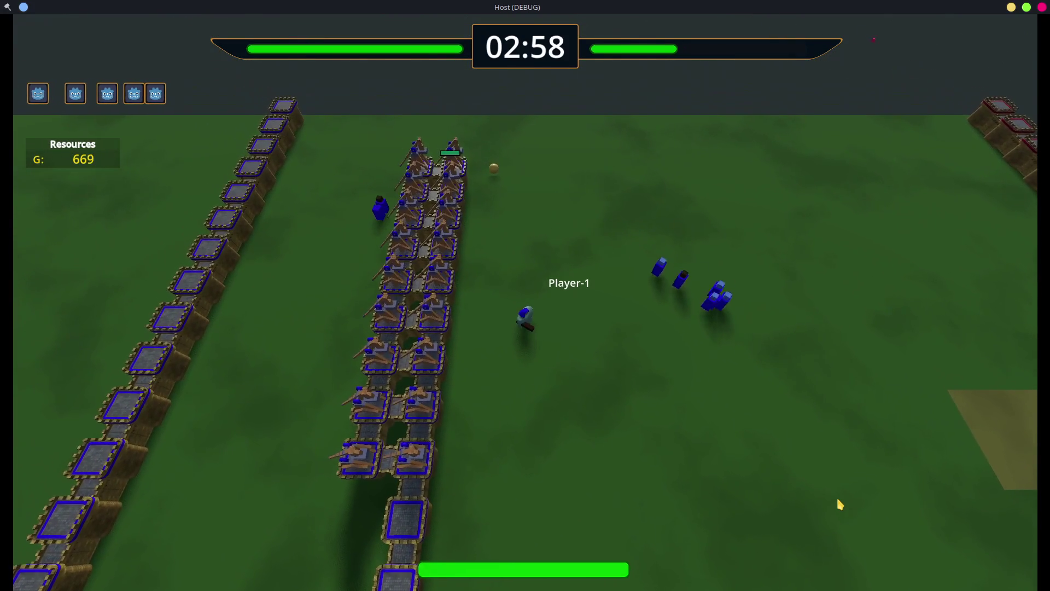
key("q")
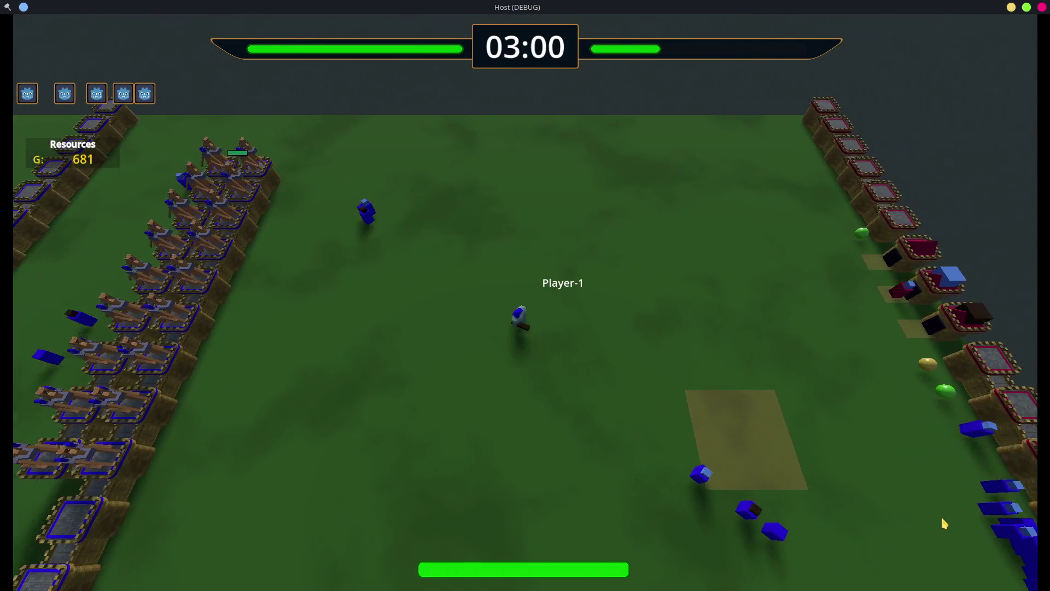
key("q")
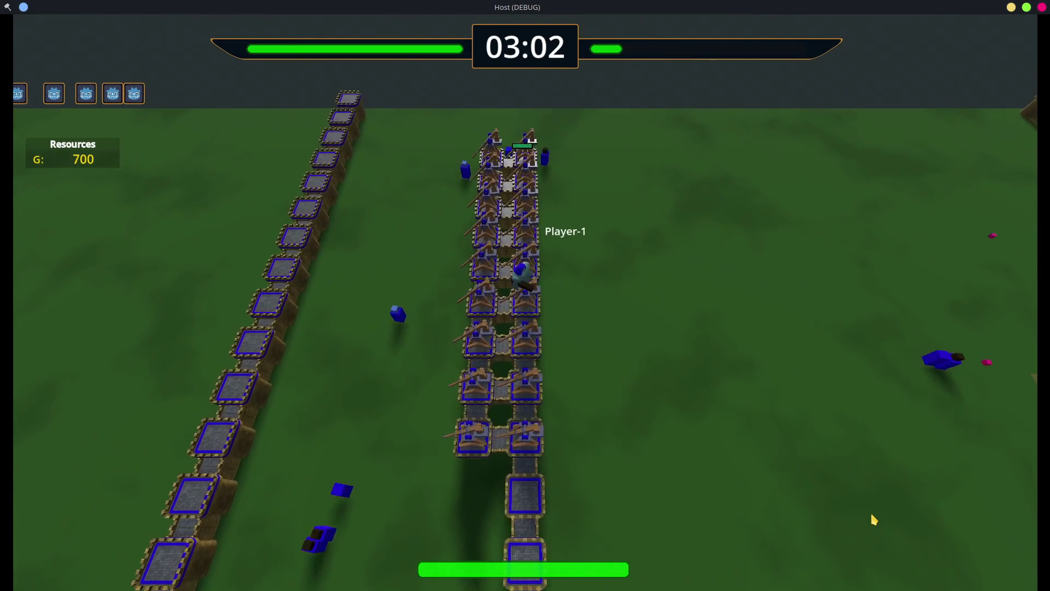
key("q")
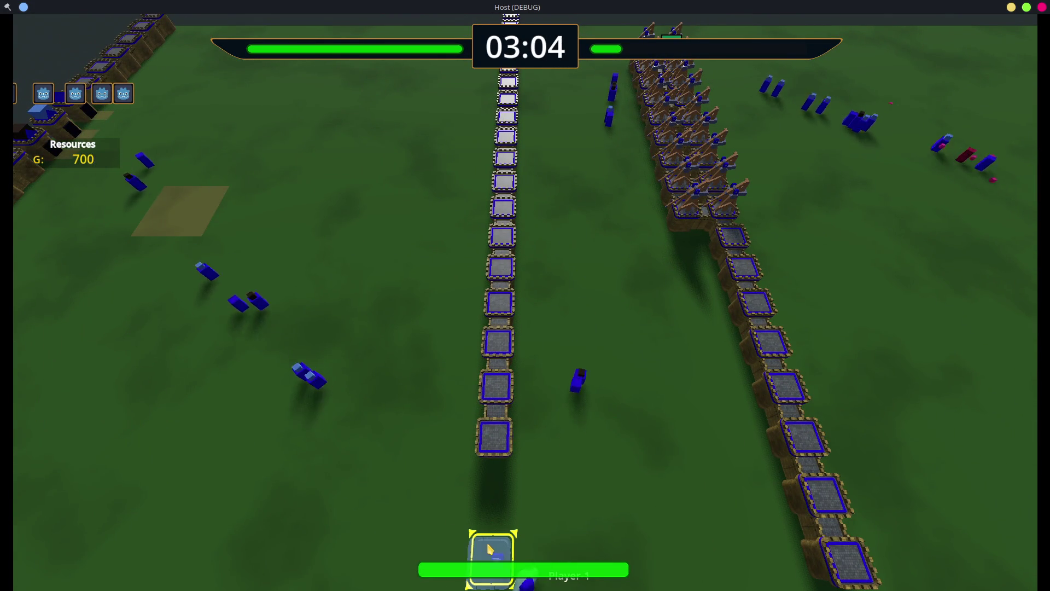
left_click(491, 508)
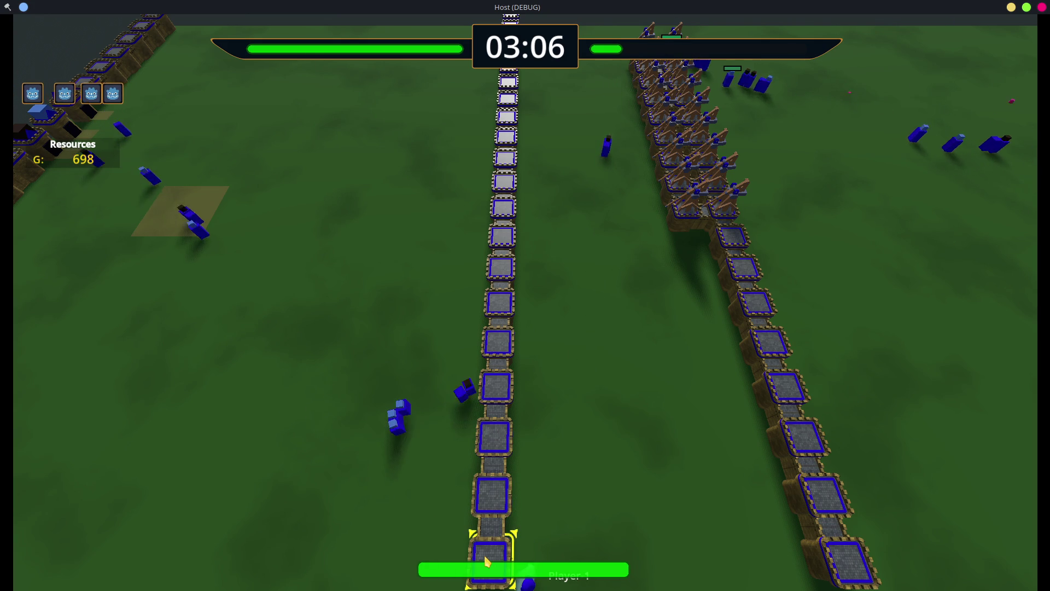
key("e")
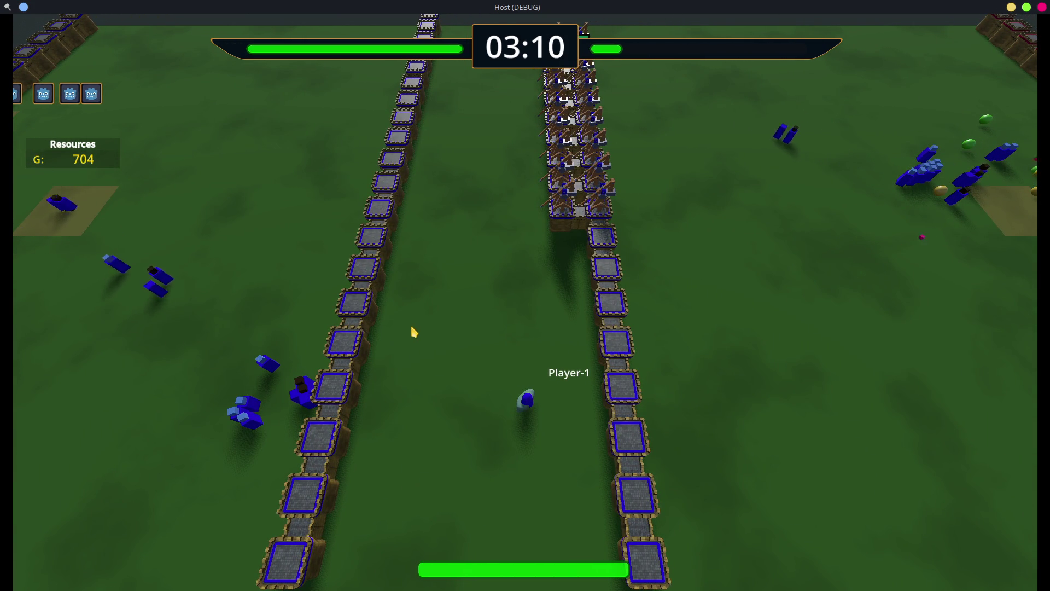
key("e")
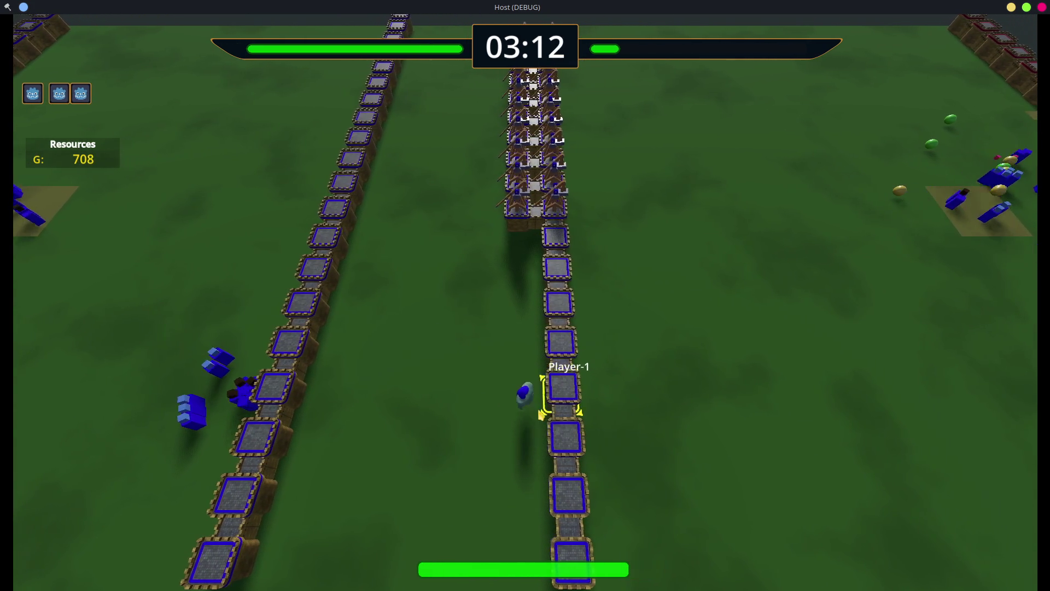
key("w")
key("s")
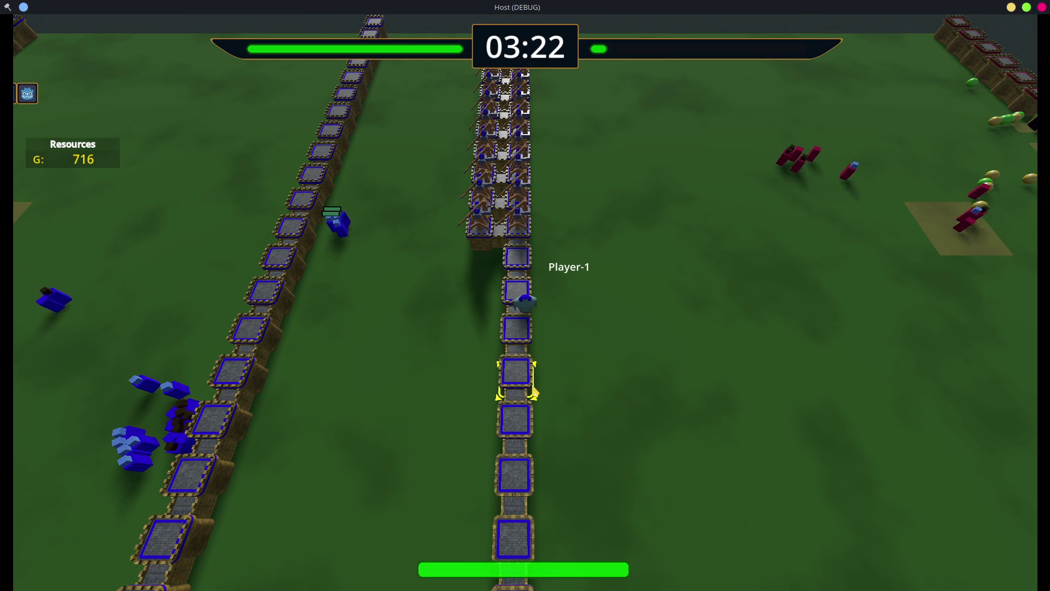
Step: Walk Player-1 right toward the enemies, then back along the walls beside the Trebuchet column
scroll(534, 392, "up", 3)
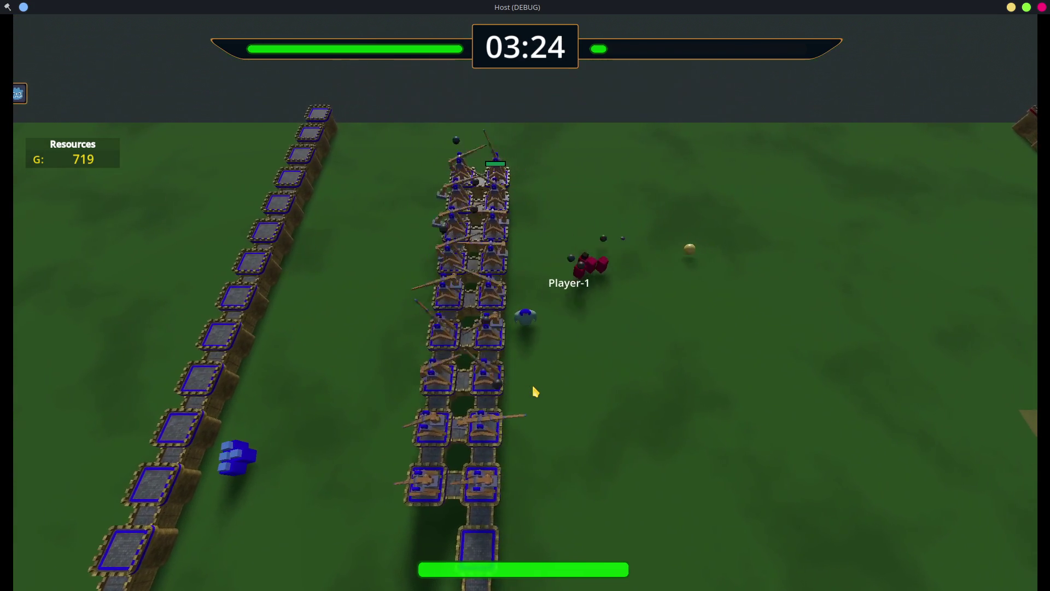
key("d")
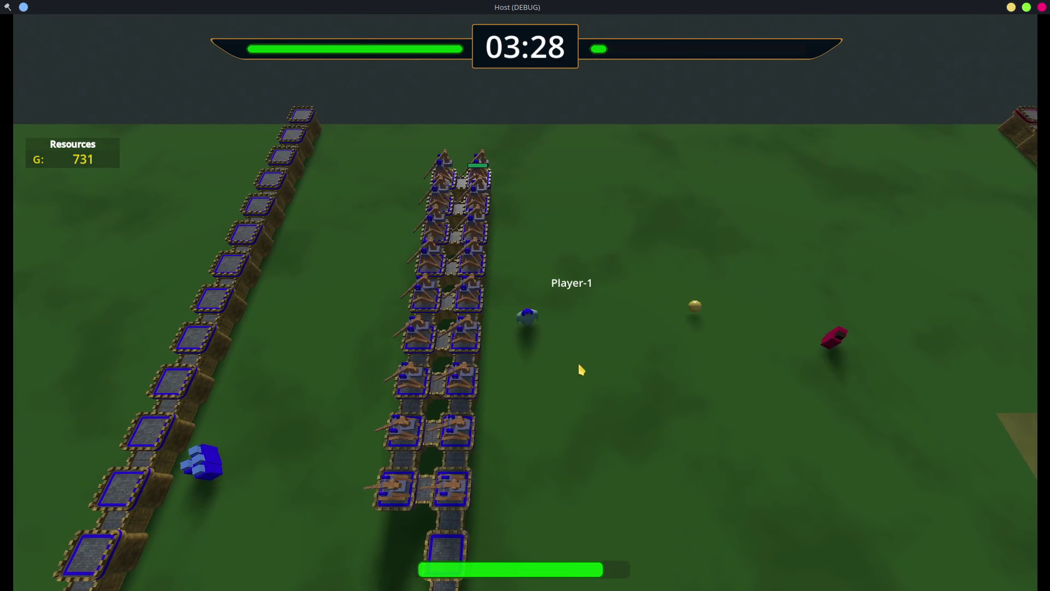
key("d")
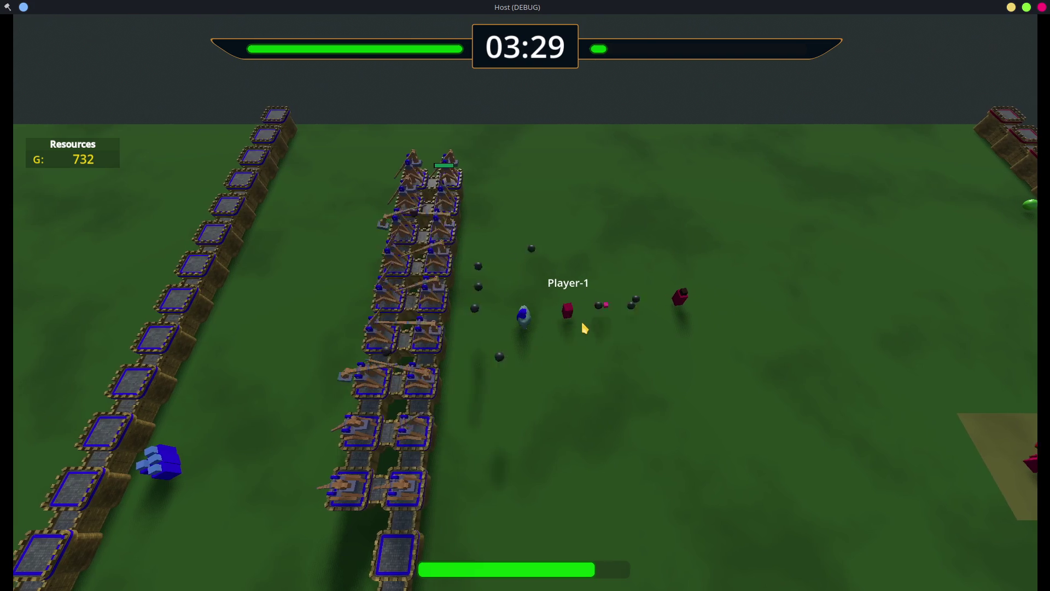
key("w")
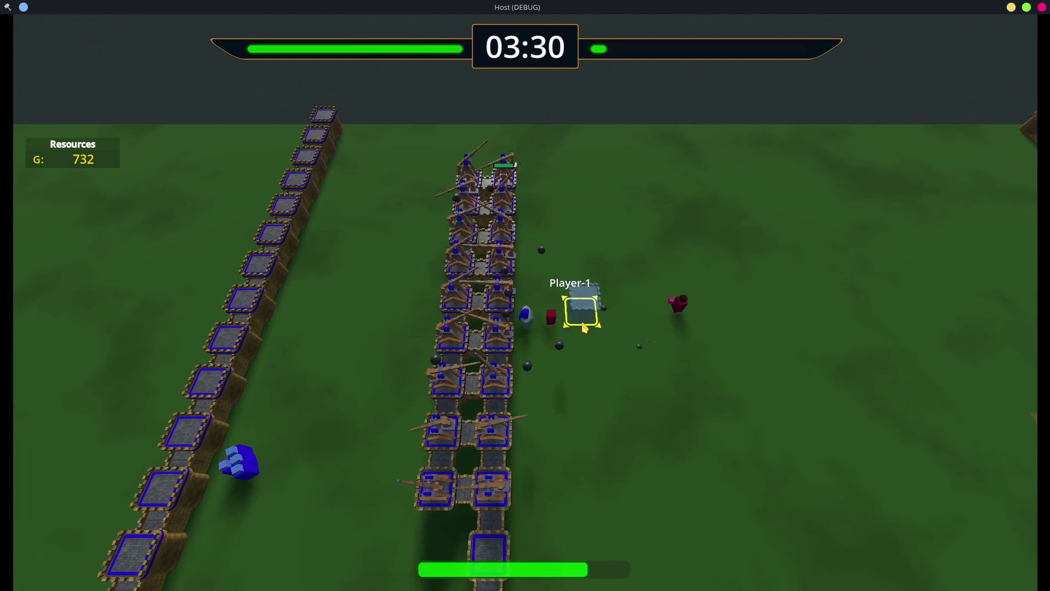
scroll(576, 355, "down", 3)
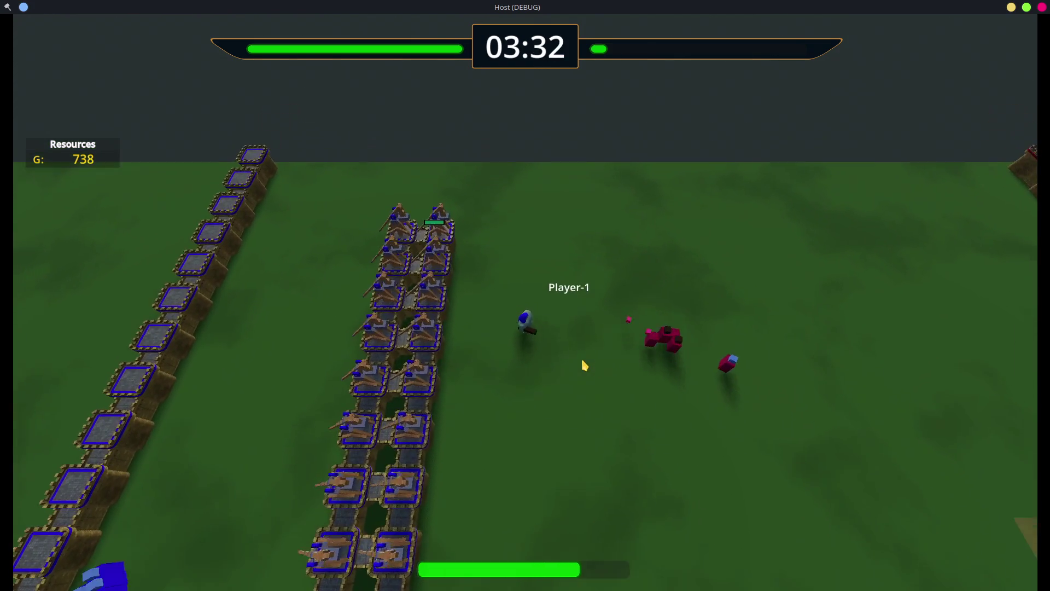
scroll(582, 359, "up", 2)
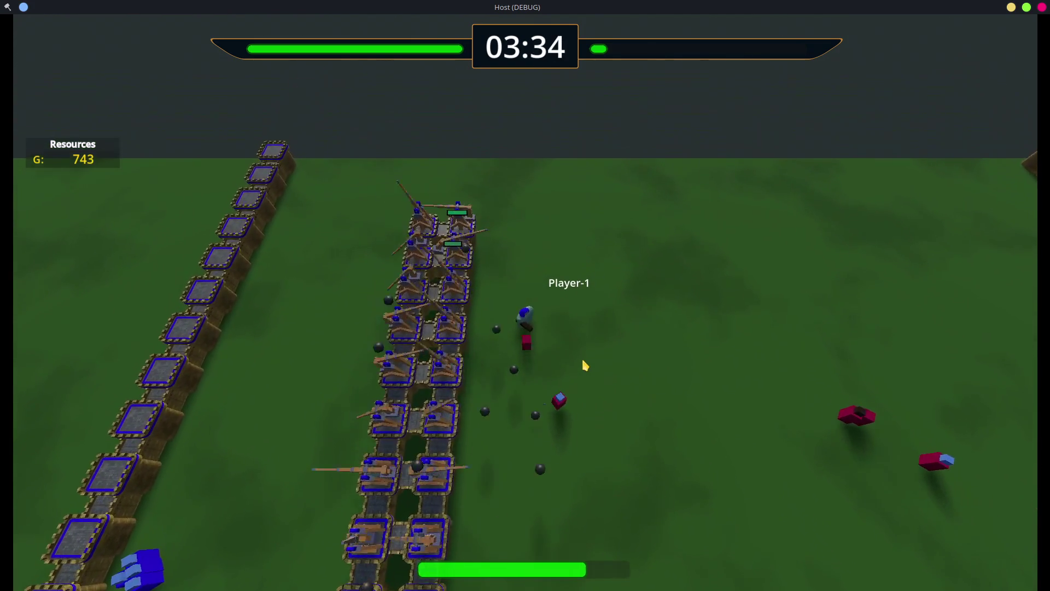
key("s")
key("s")
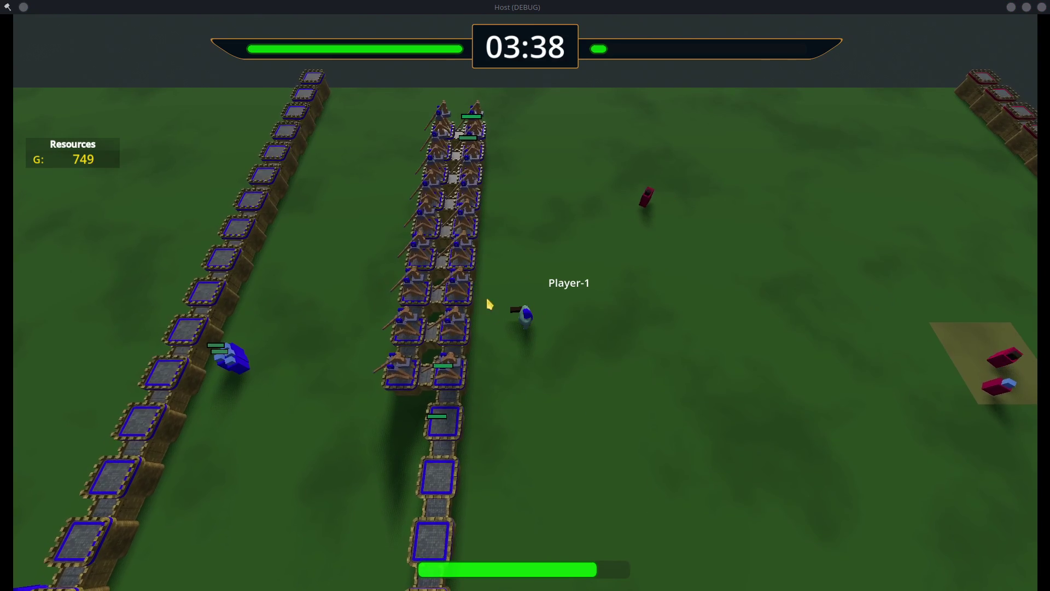
key("s")
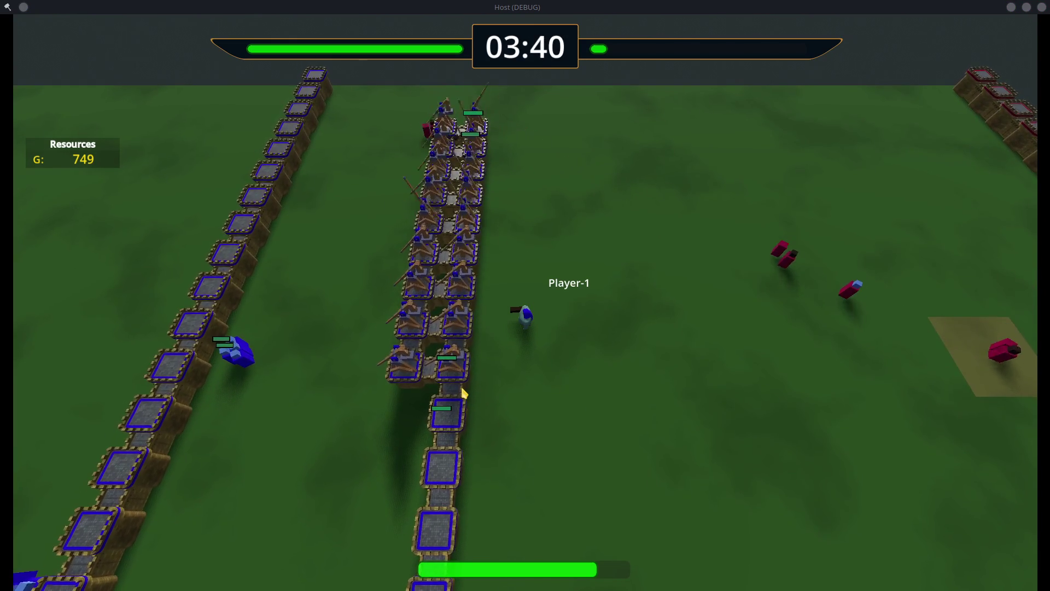
key("s")
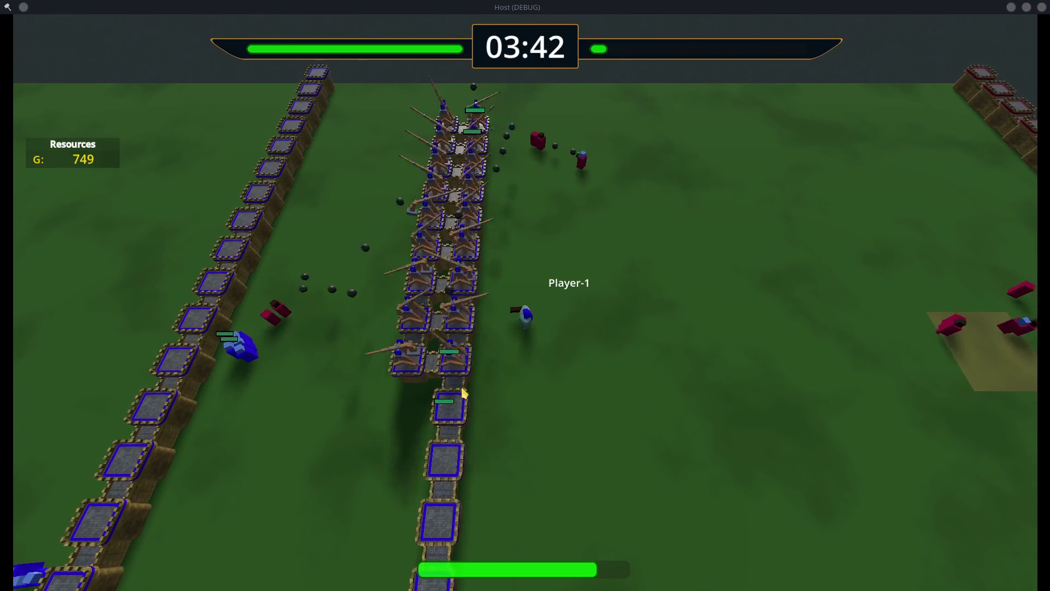